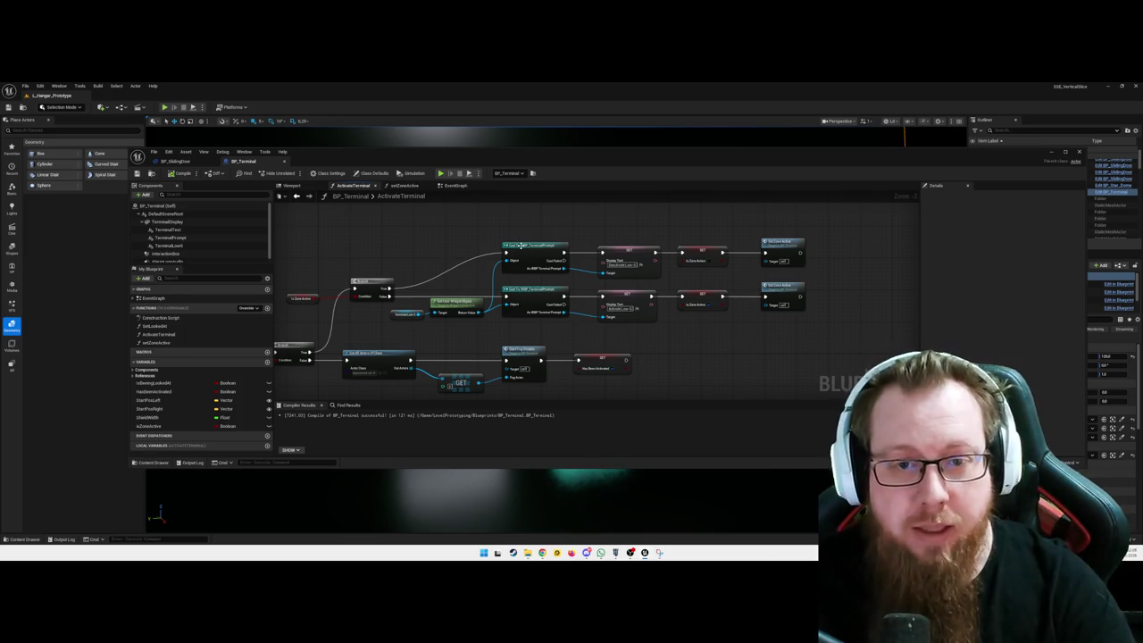
- Pan across the ActivateTerminal graph to bring the Set Zone Active nodes into view
click(539, 247)
click(584, 232)
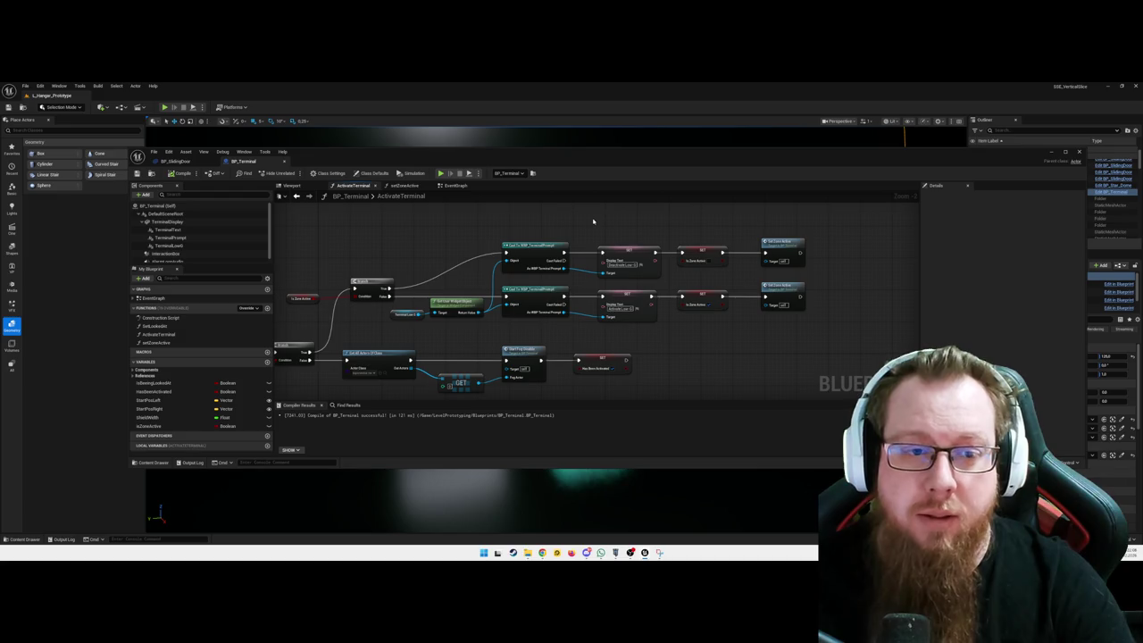
mouse_move(582, 212)
mouse_down()
mouse_move(491, 214)
mouse_move(528, 253)
mouse_move(558, 247)
mouse_up()
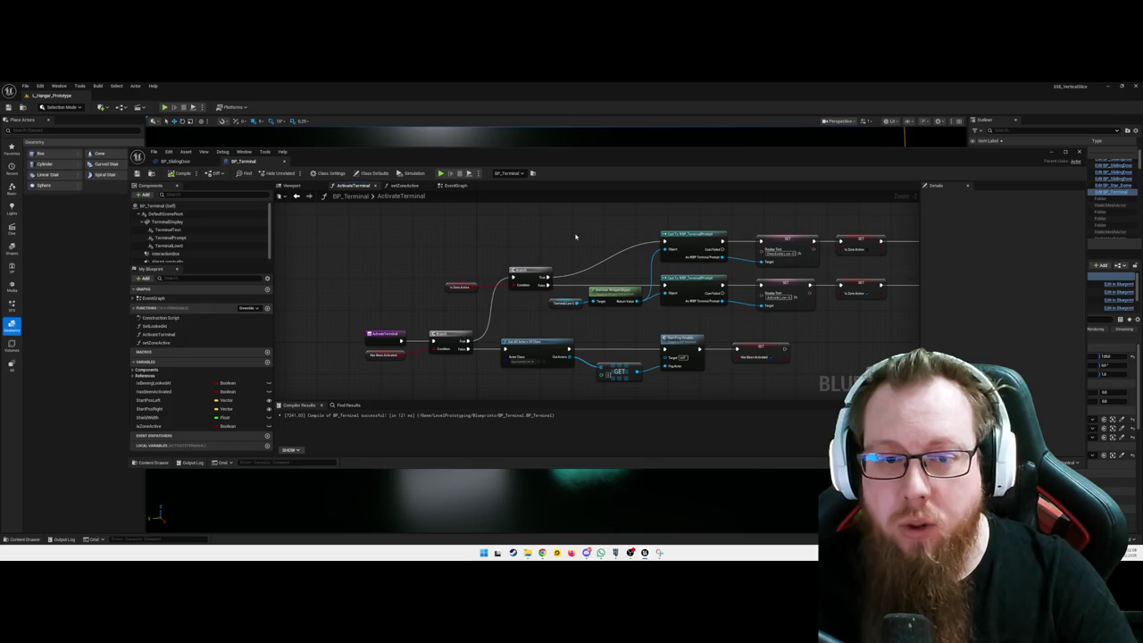
click(576, 241)
drag(563, 232, 563, 238)
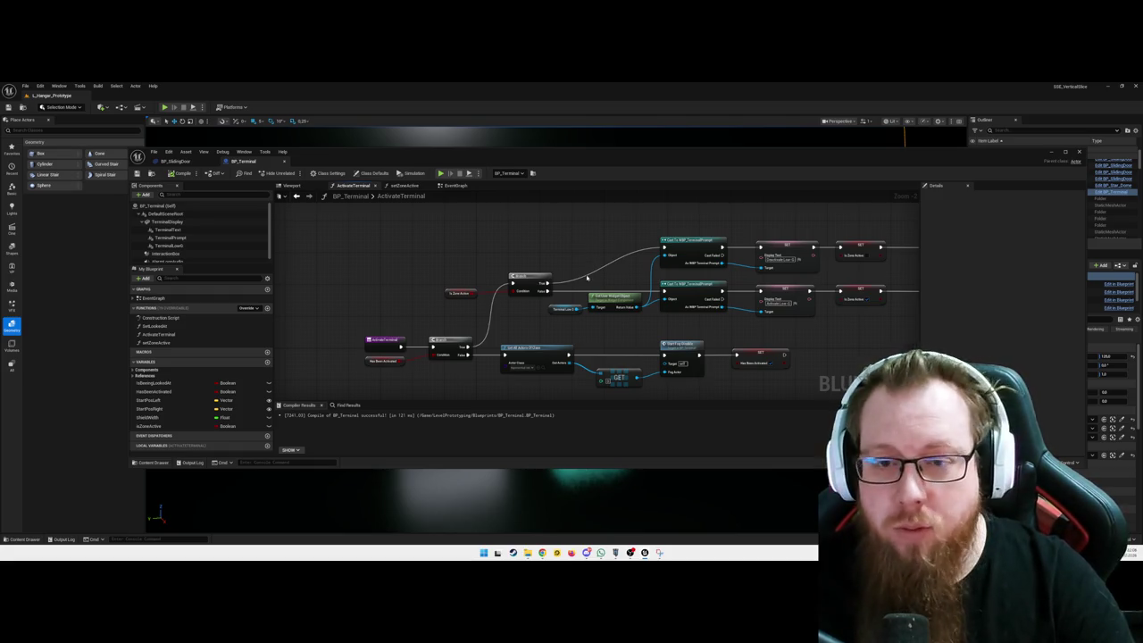
mouse_move(820, 359)
mouse_down()
mouse_move(766, 330)
mouse_move(736, 334)
mouse_up()
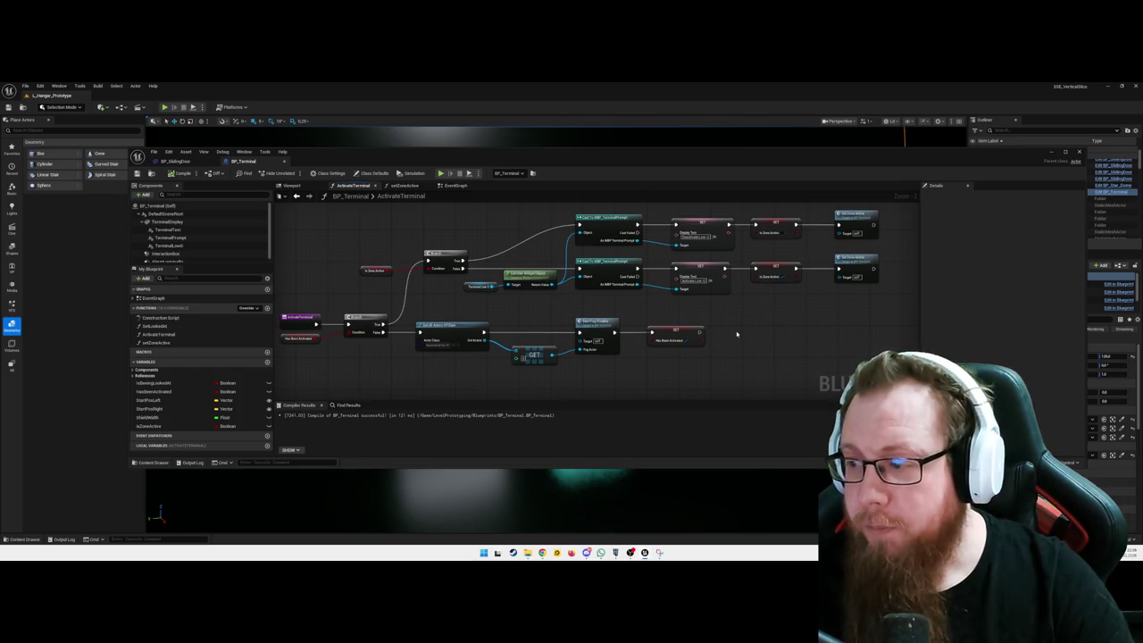
mouse_move(749, 340)
mouse_down()
mouse_move(722, 331)
mouse_move(675, 365)
mouse_move(783, 340)
mouse_move(746, 343)
mouse_up()
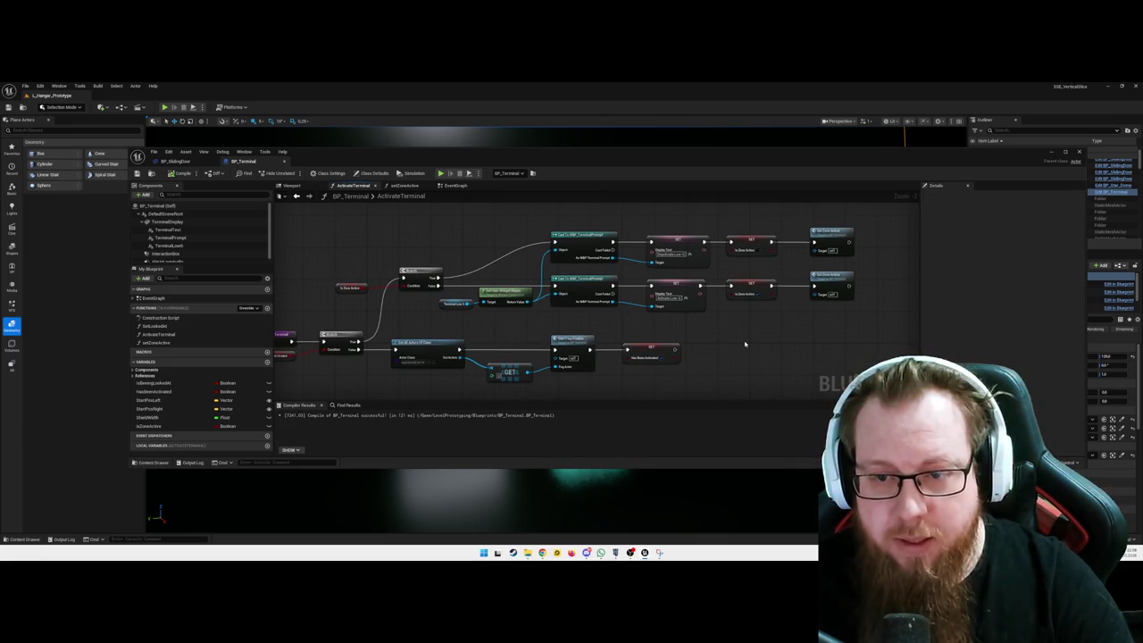
- Move SET Is Zone Active and Set Zone Active to the bottom row, wired after SET Has Been Activated
click(752, 240)
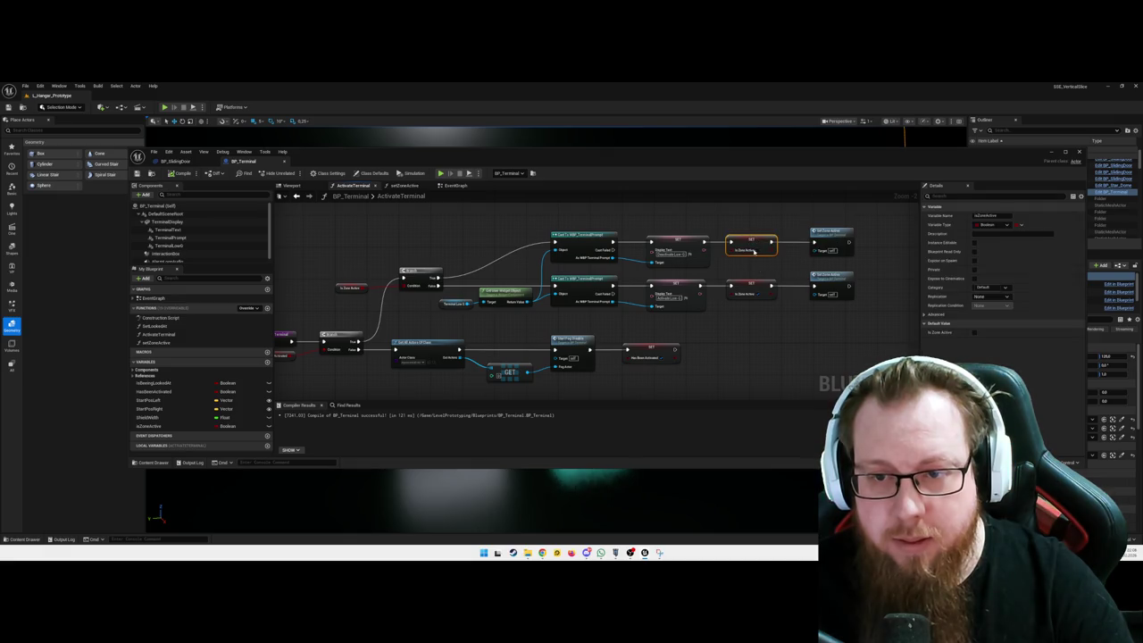
ctrl+click(839, 234)
mouse_move(758, 243)
mouse_down()
mouse_move(763, 332)
mouse_move(733, 353)
mouse_move(704, 351)
mouse_move(712, 319)
mouse_up()
click(691, 368)
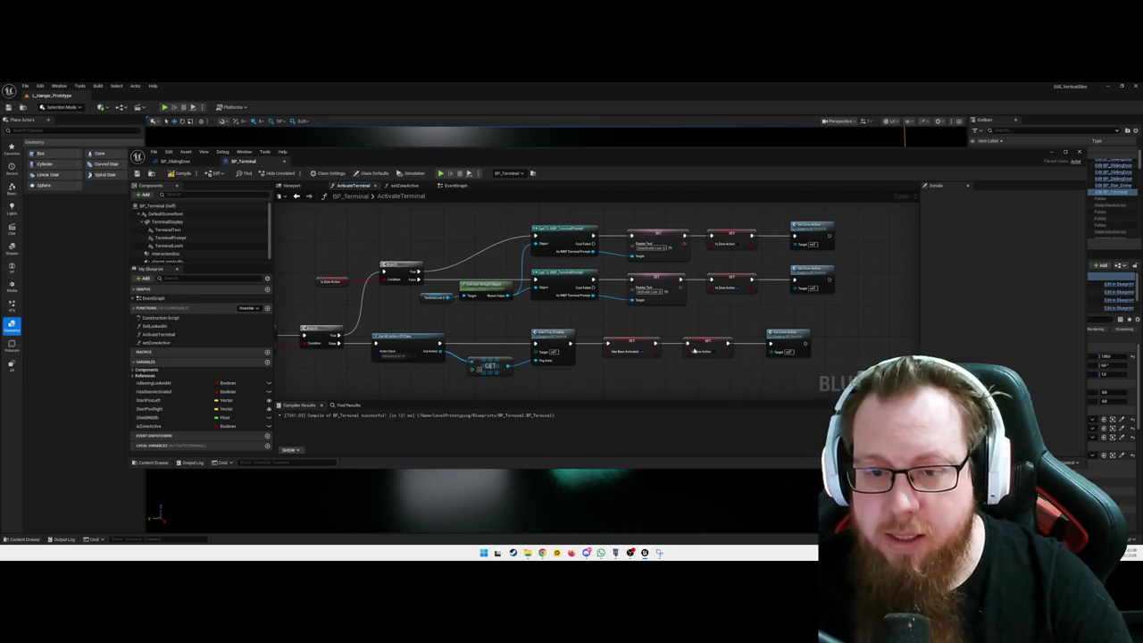
mouse_move(599, 309)
mouse_down()
mouse_move(732, 309)
mouse_move(595, 306)
mouse_up()
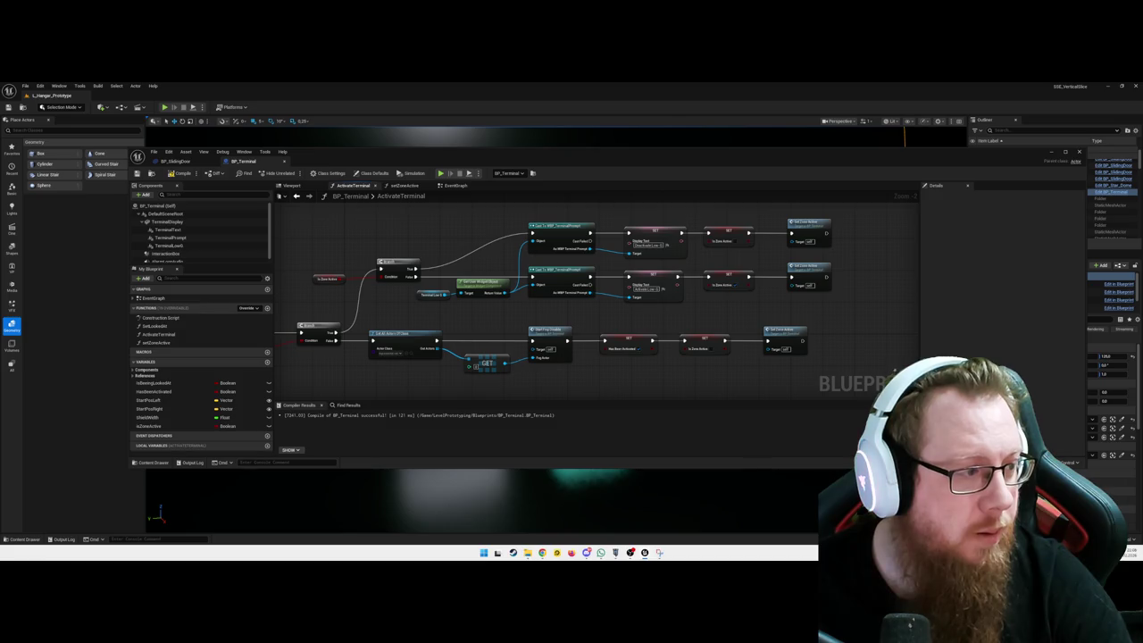
drag(636, 381, 612, 380)
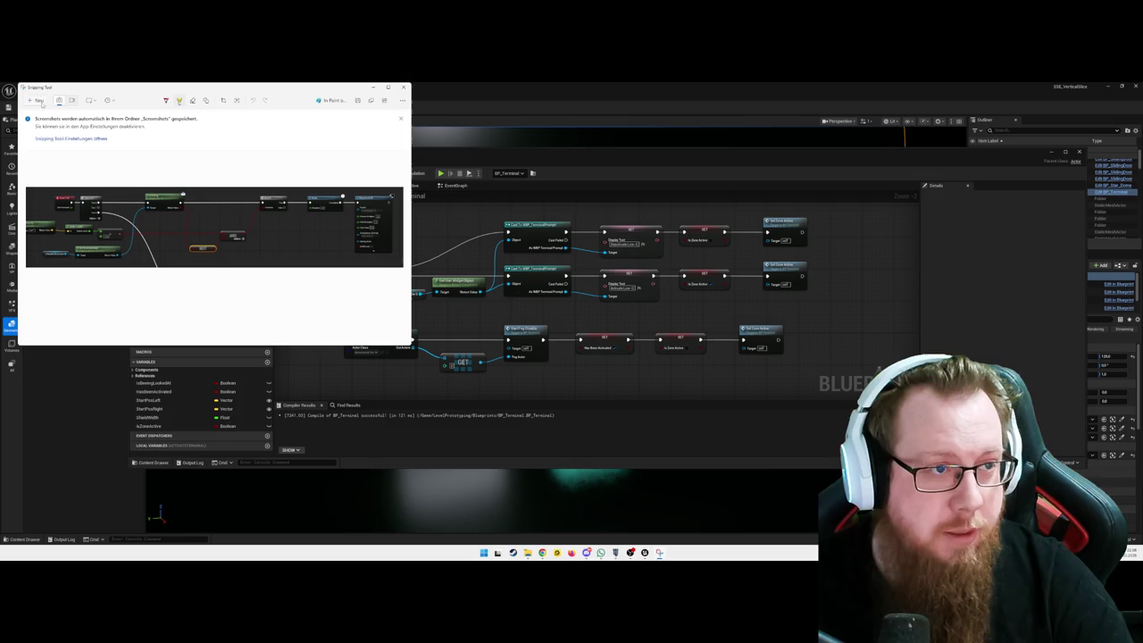
- Snip a screenshot of the activation node rows and dismiss the preview
click(34, 104)
mouse_move(497, 204)
mouse_down()
mouse_move(821, 306)
mouse_move(803, 373)
mouse_move(791, 356)
mouse_up()
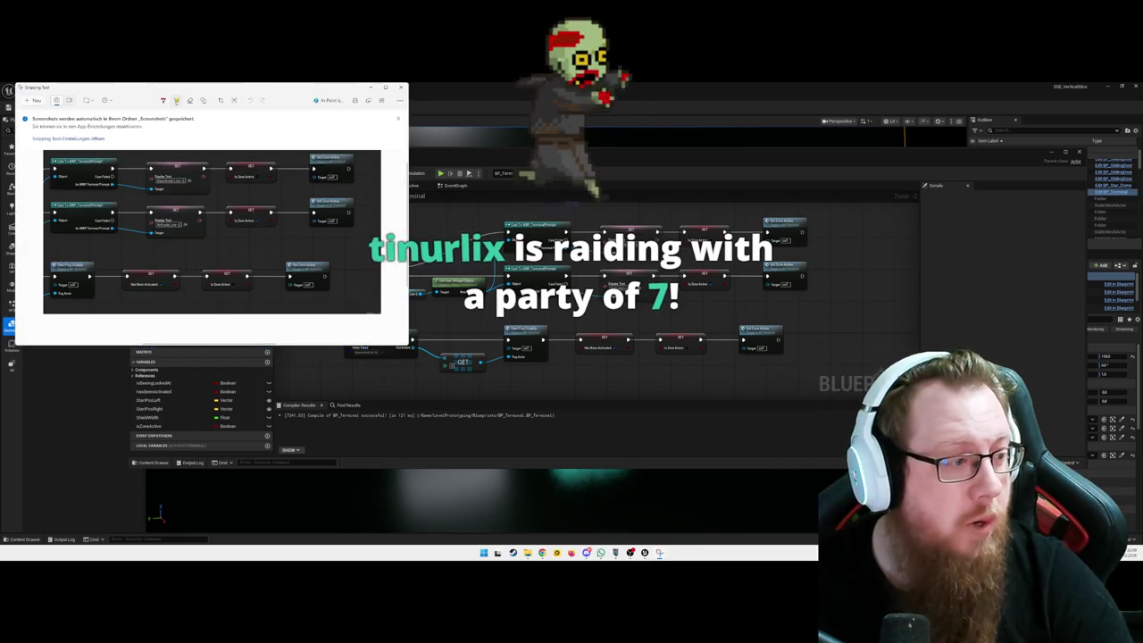
key(alt+Tab)
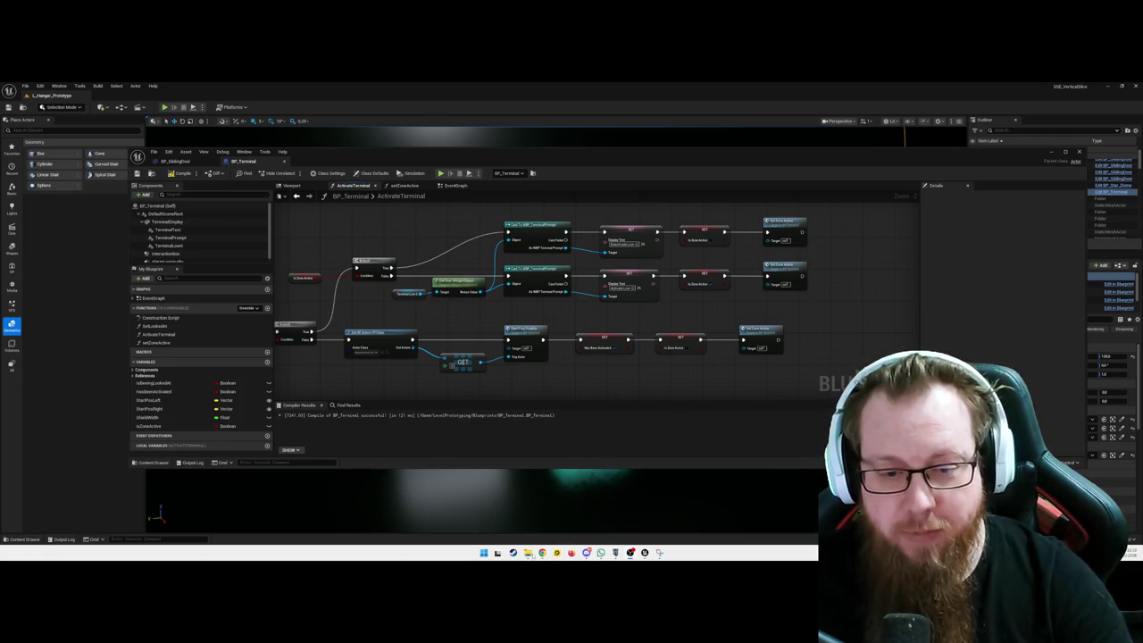
- Check the Has Been Activated to Set Zone Active wiring and compile BP_Terminal
scroll(845, 316, up, 1)
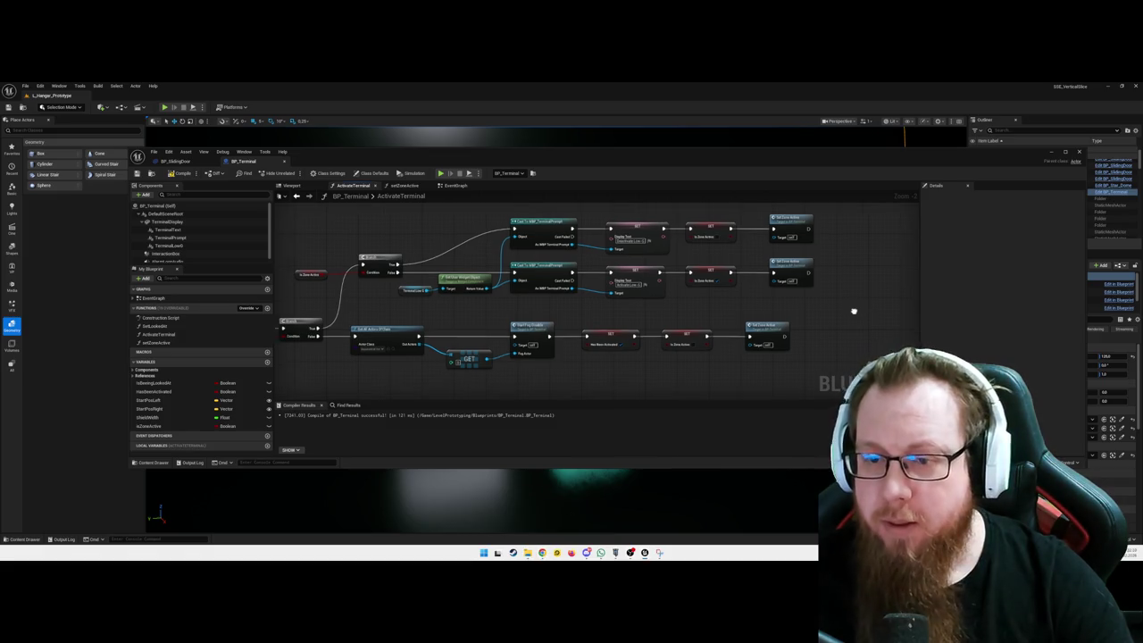
drag(846, 317, 822, 326)
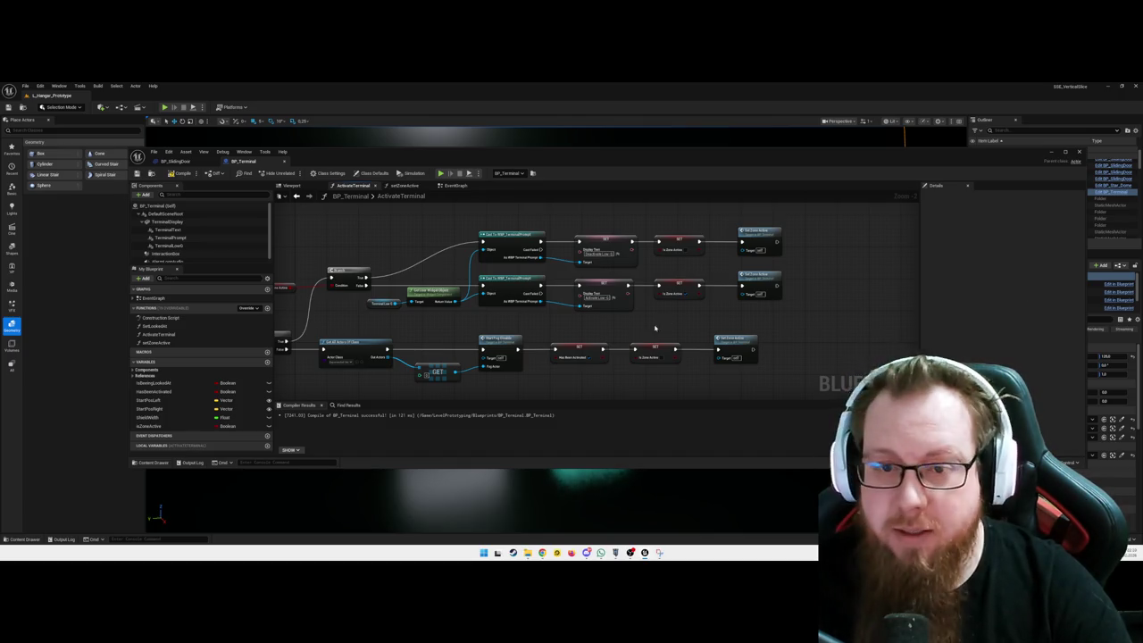
drag(650, 324, 656, 321)
click(177, 174)
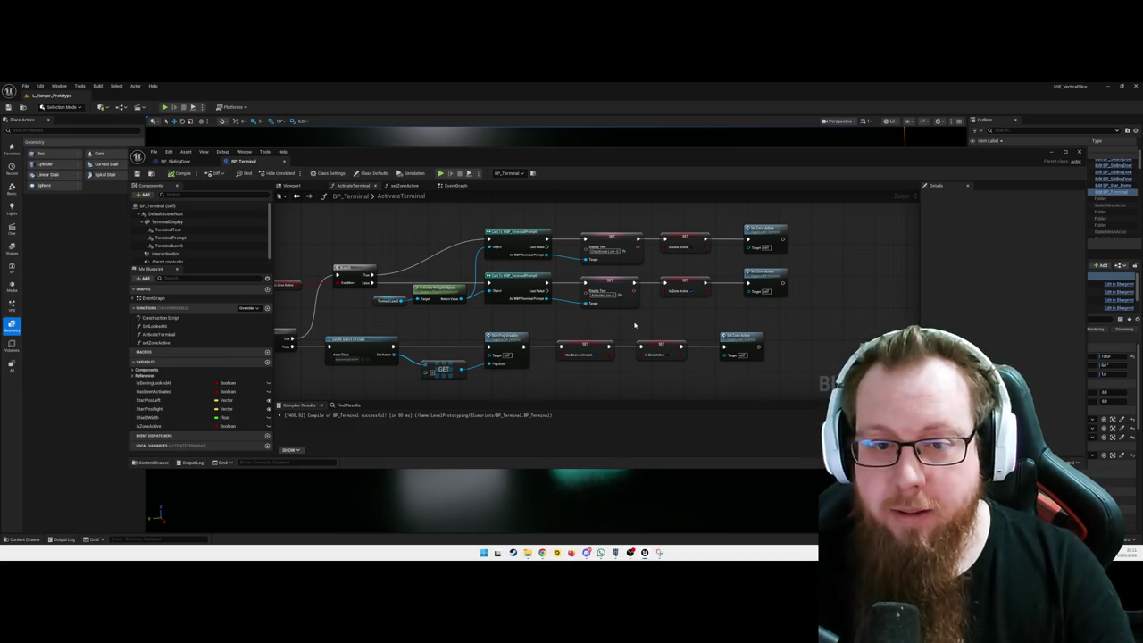
drag(633, 324, 625, 324)
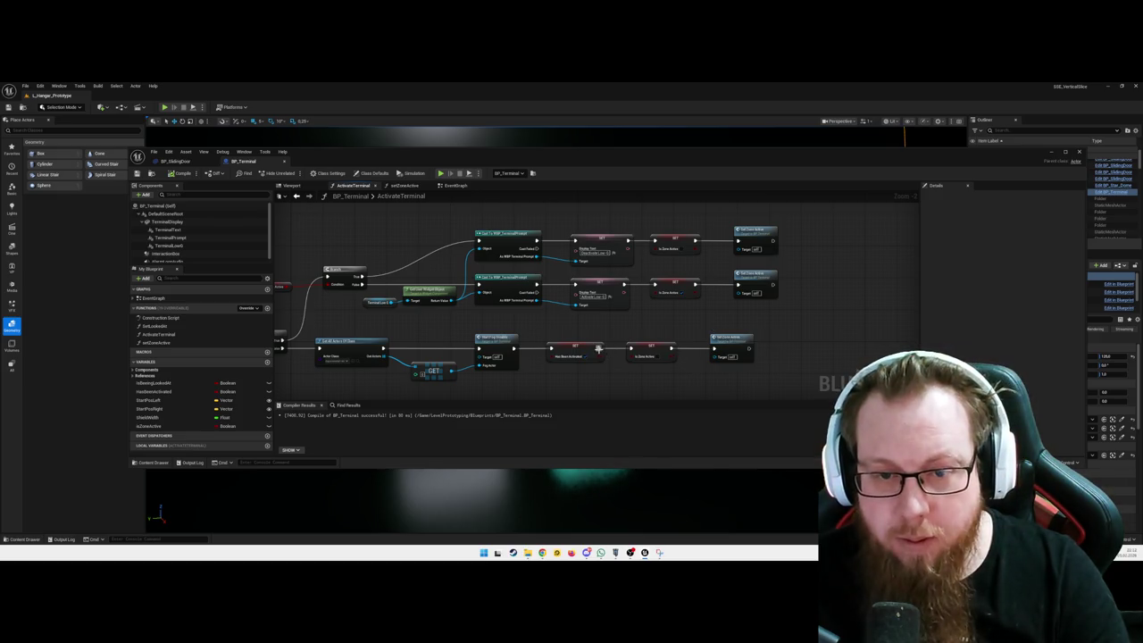
right_click(639, 335)
text(set text)
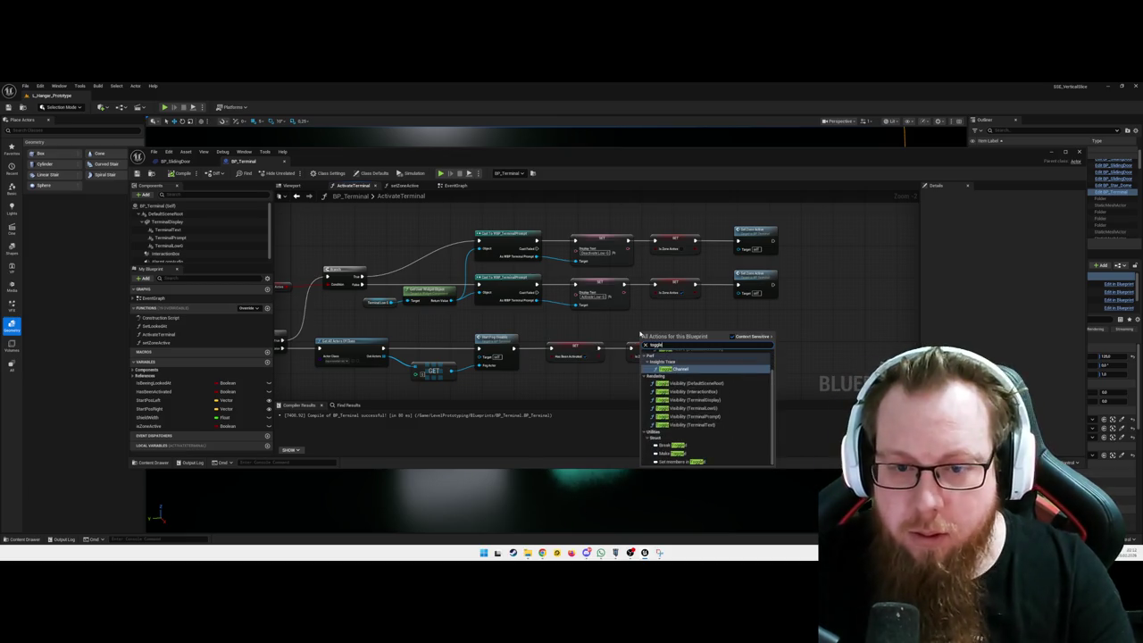
key(Return)
mouse_move(670, 338)
mouse_down()
mouse_move(679, 350)
mouse_move(690, 331)
mouse_move(802, 332)
mouse_up()
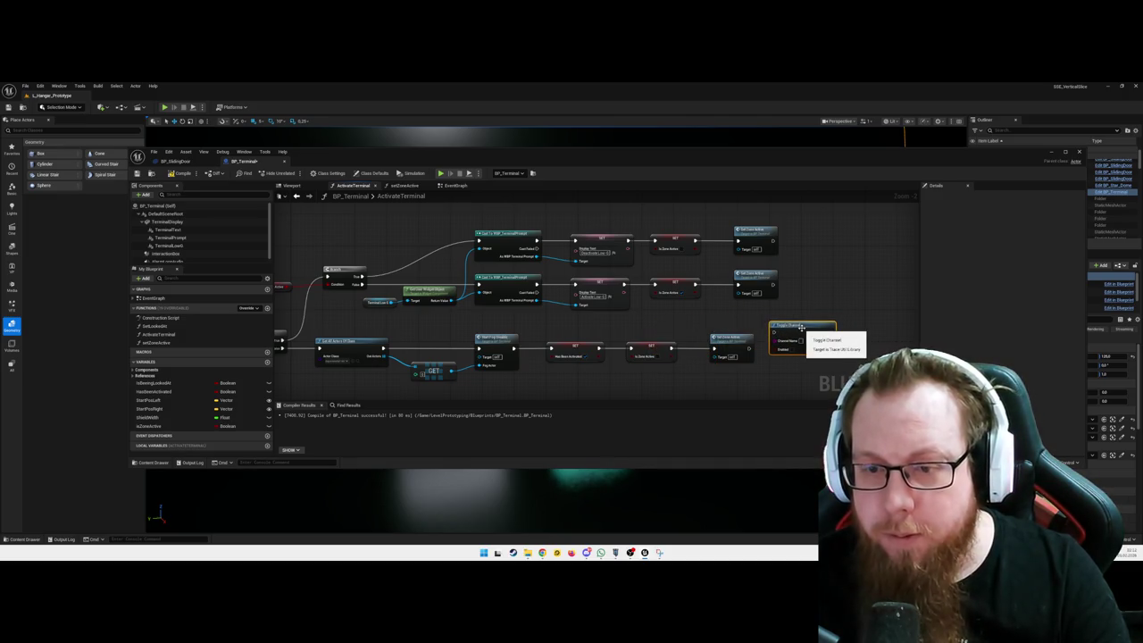
key(Delete)
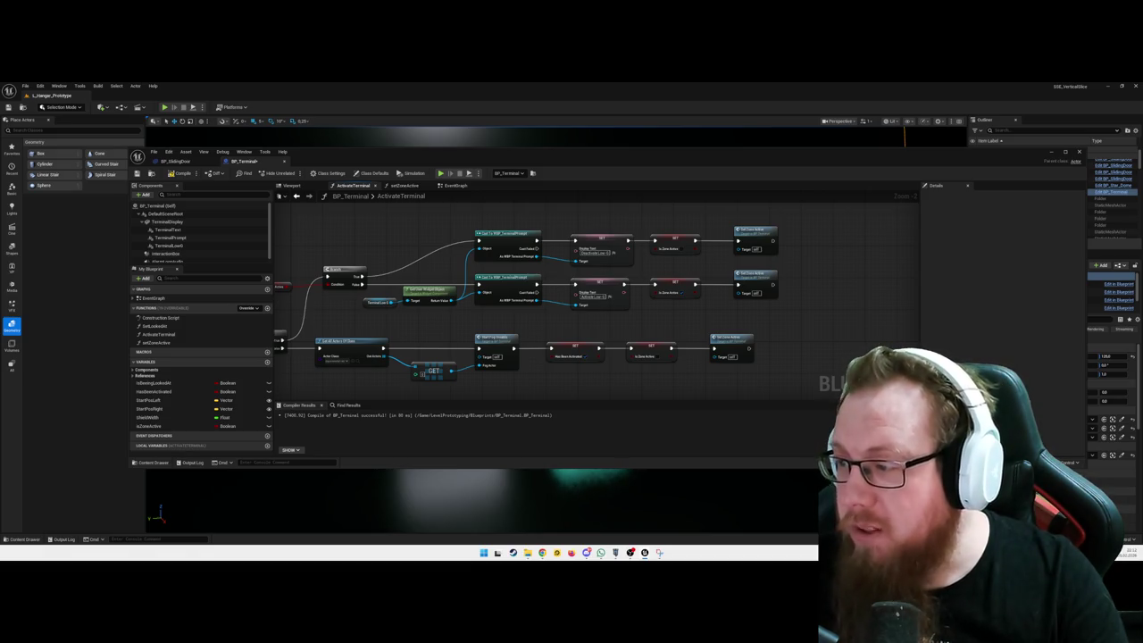
drag(779, 329, 783, 312)
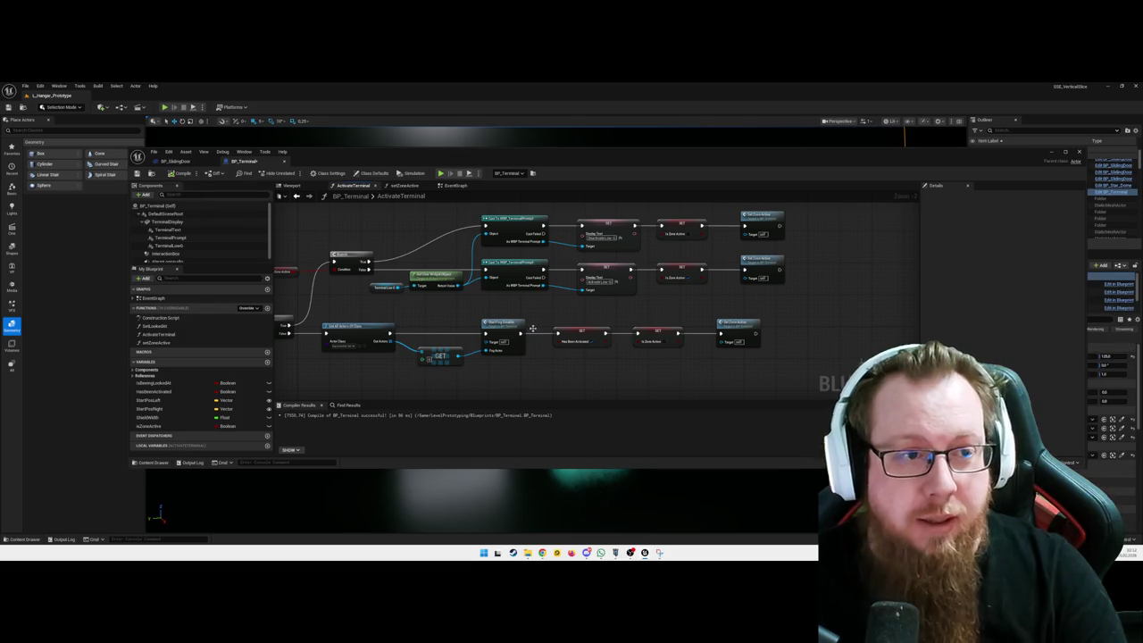
drag(637, 316, 689, 315)
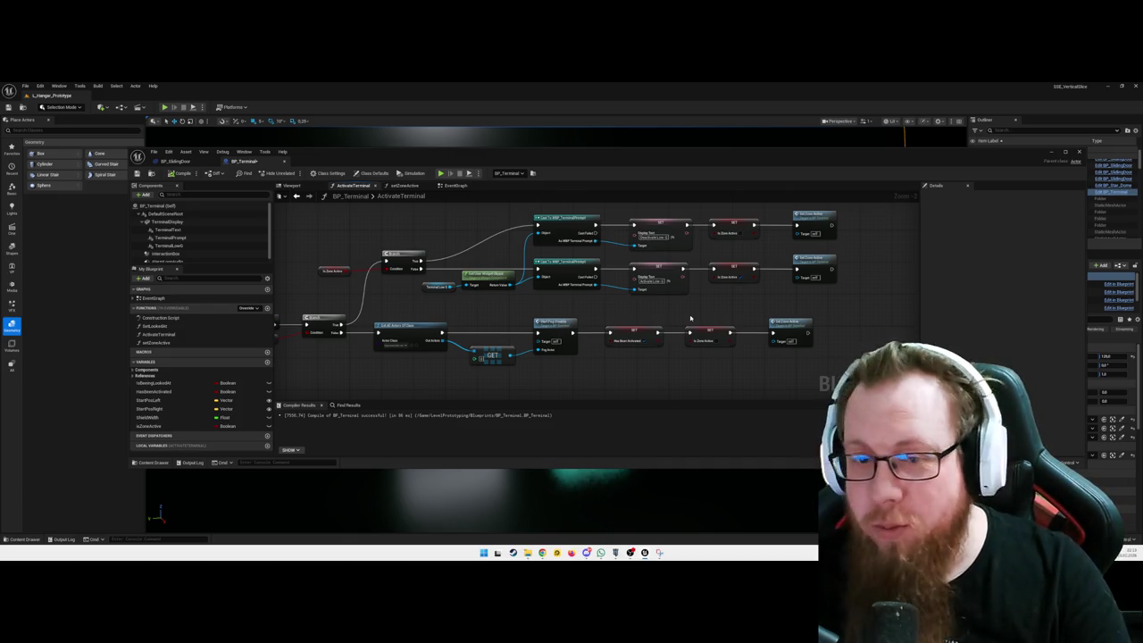
scroll(610, 295, down, 5)
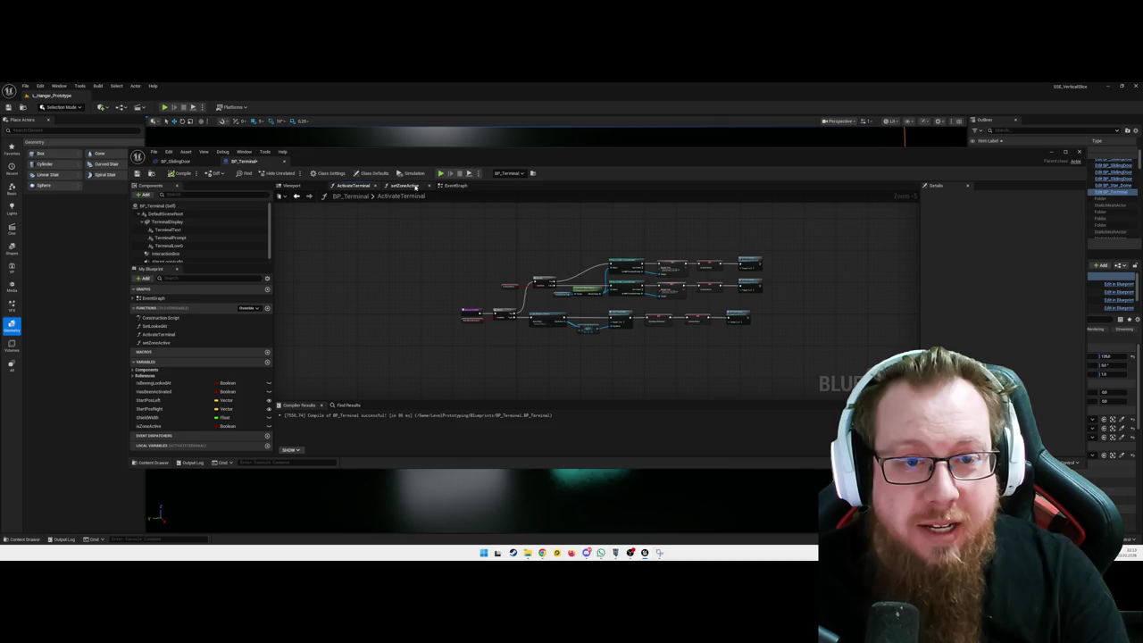
- Review the EventGraph's upper nodes and move the Has Been Activated node lower
click(451, 186)
scroll(614, 343, down, 6)
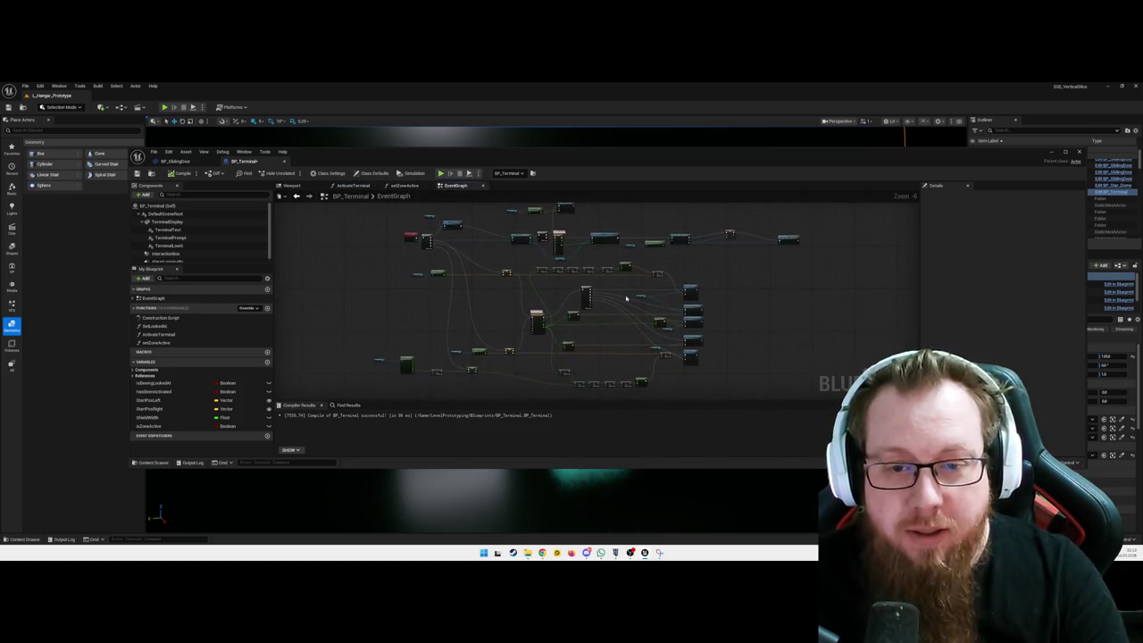
mouse_move(614, 342)
mouse_down()
mouse_move(633, 365)
mouse_move(620, 390)
mouse_move(652, 298)
mouse_move(657, 326)
mouse_up()
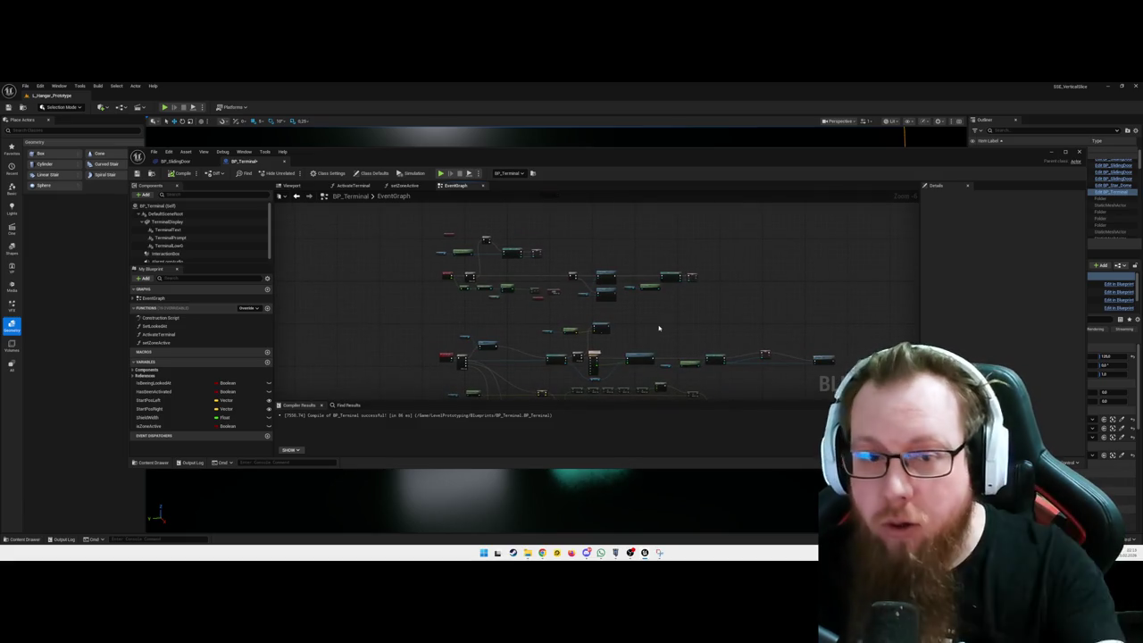
scroll(584, 316, up, 4)
drag(584, 316, 599, 360)
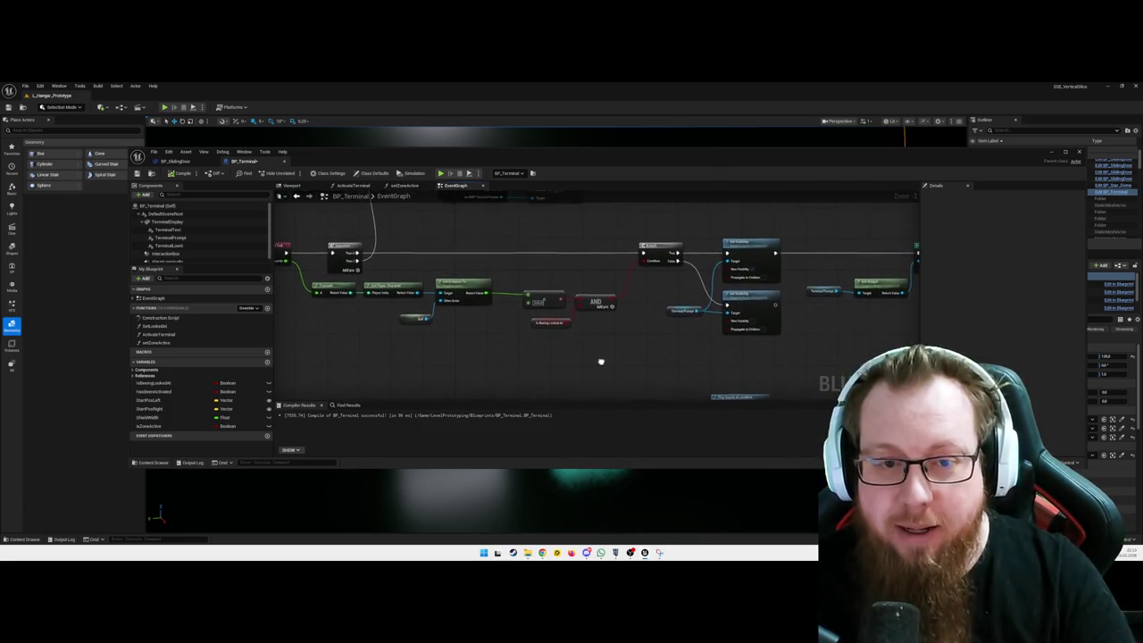
scroll(631, 346, down, 2)
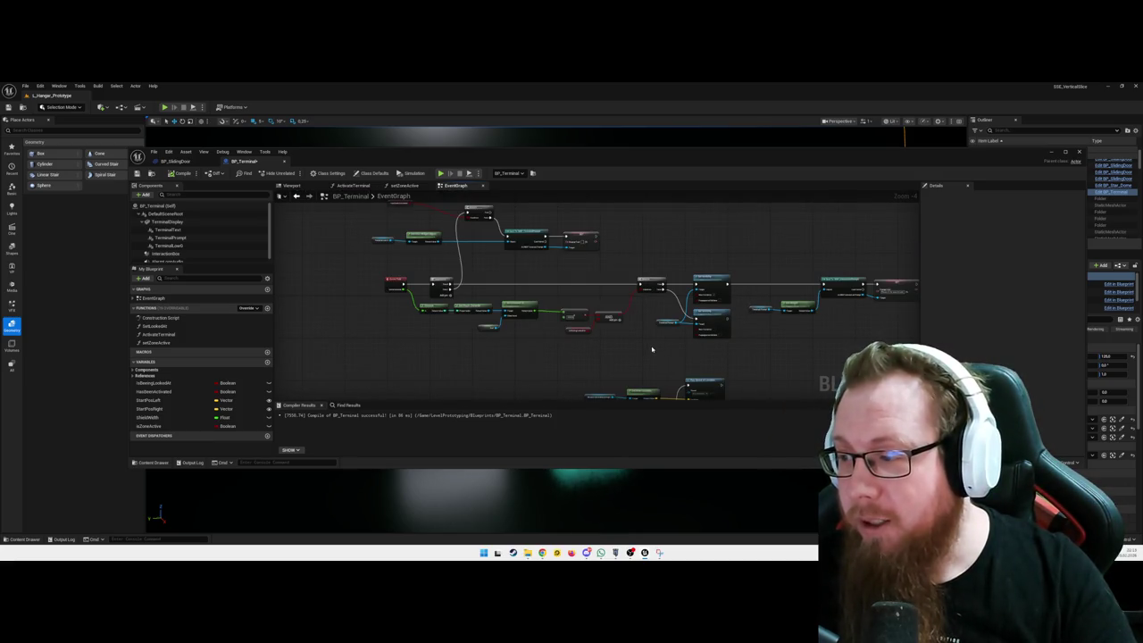
mouse_move(651, 349)
mouse_down()
mouse_move(681, 352)
mouse_move(631, 246)
mouse_up()
scroll(631, 246, up, 5)
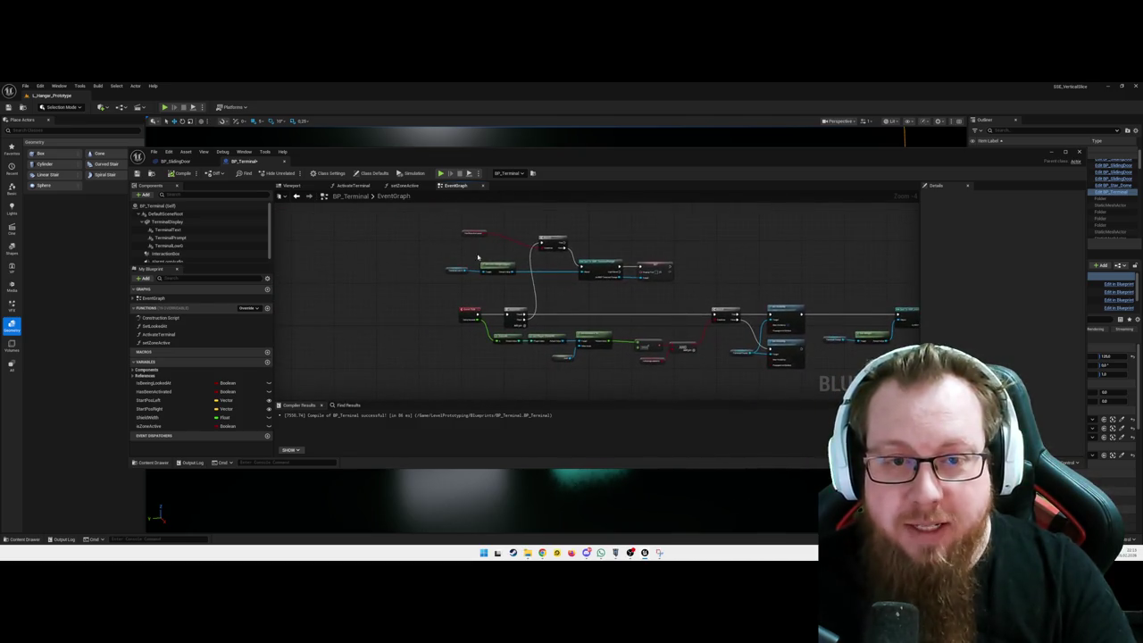
drag(498, 239, 529, 287)
drag(476, 248, 482, 282)
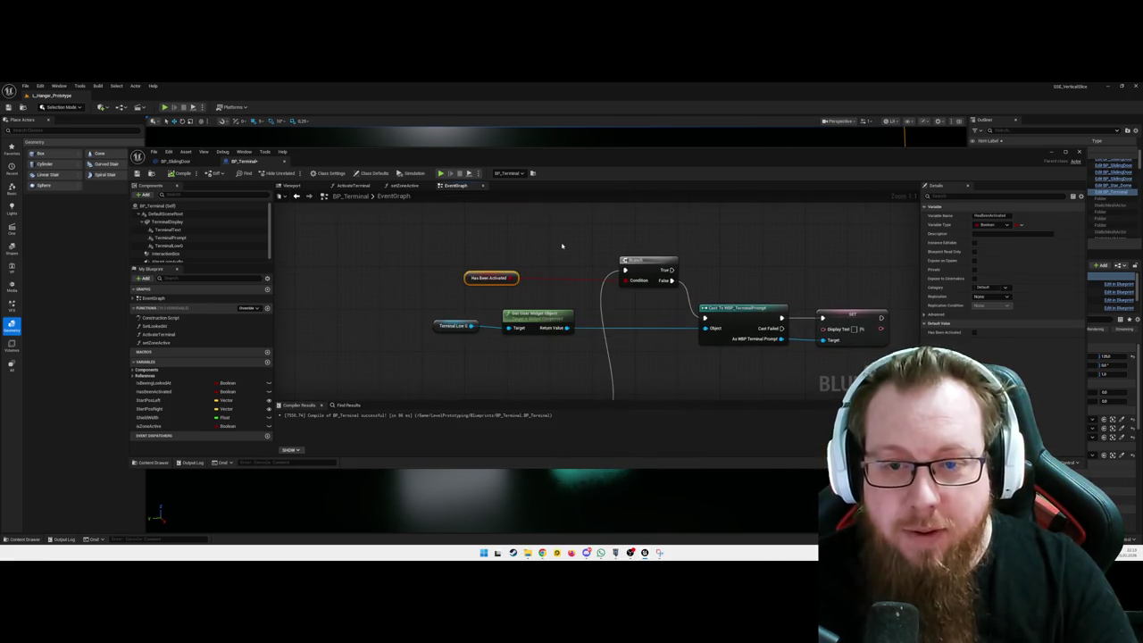
- Inspect the Play Sound at Location node, then open the setZoneActive function graph
scroll(669, 255, down, 4)
scroll(725, 305, down, 2)
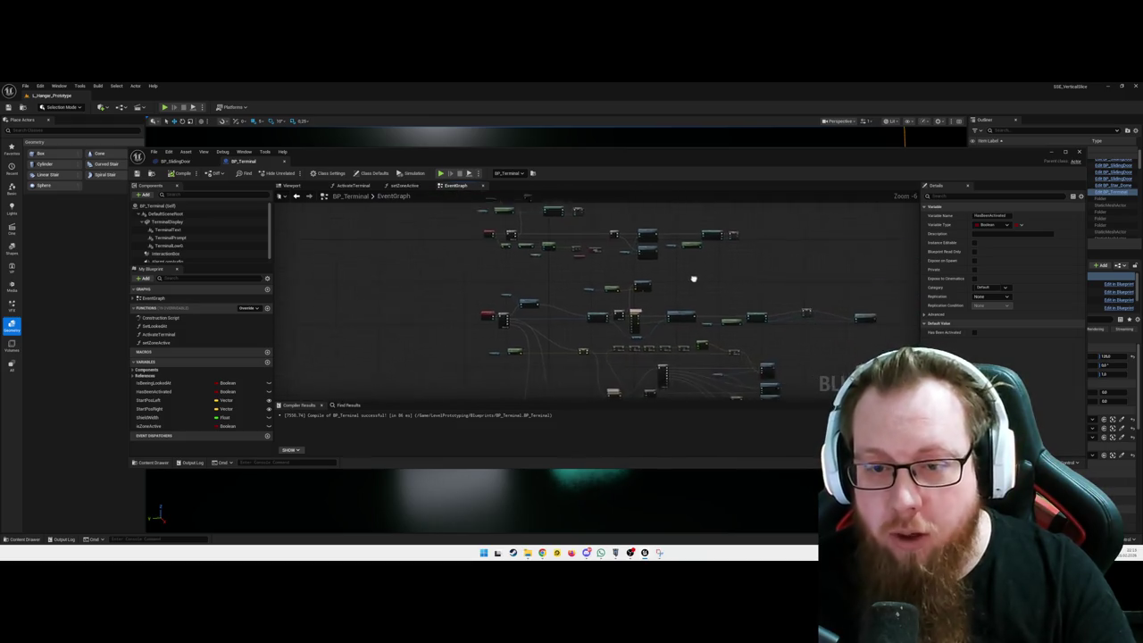
scroll(658, 256, up, 6)
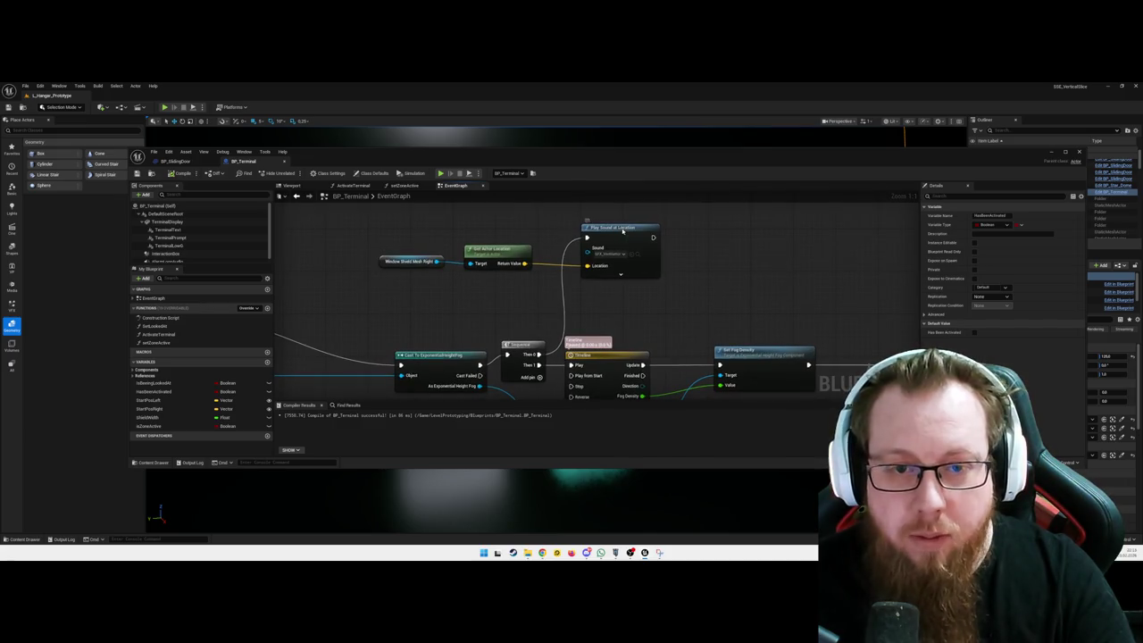
click(623, 230)
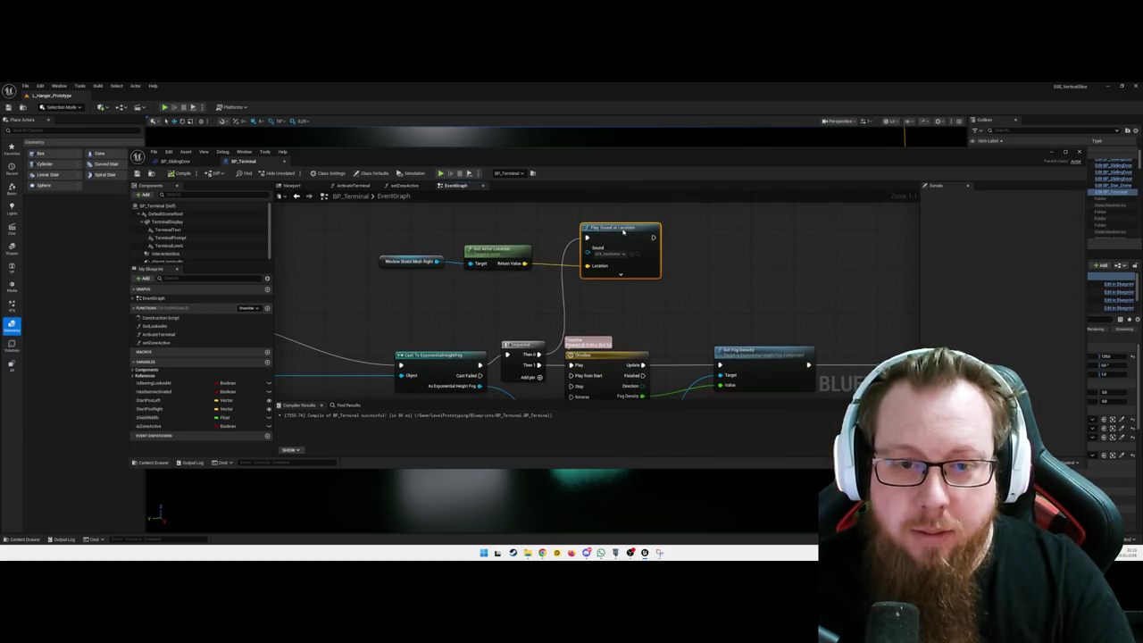
scroll(714, 263, down, 5)
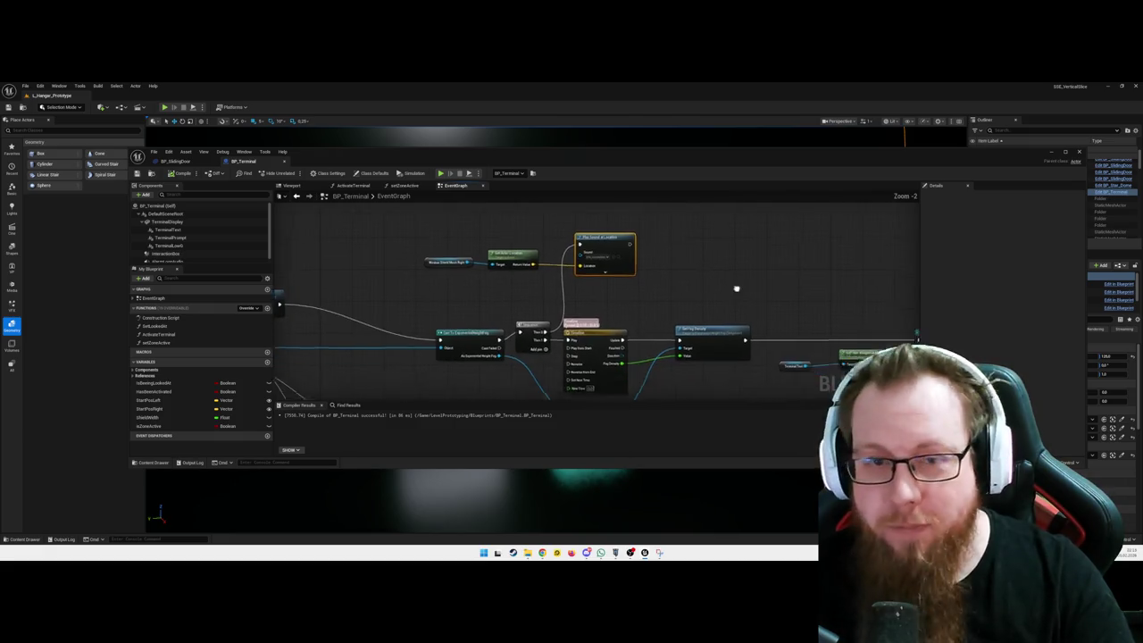
click(404, 185)
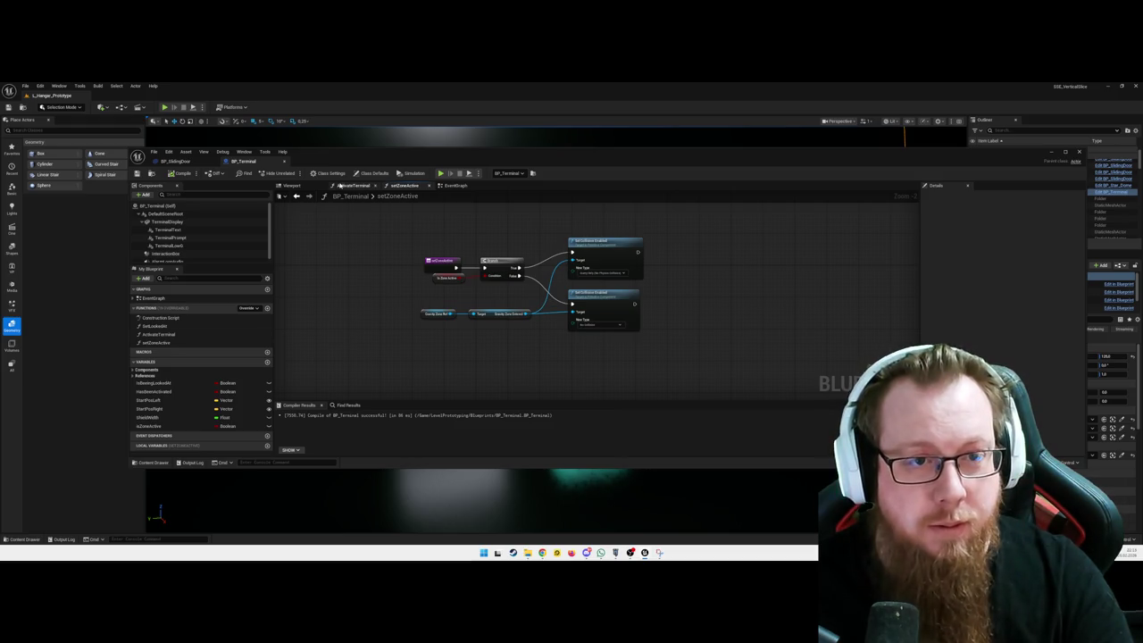
- In ActivateTerminal, wire Has Been Activated straight into SET Is Zone Active, discarding a stray Set members in Toggled node
click(353, 185)
scroll(637, 319, up, 4)
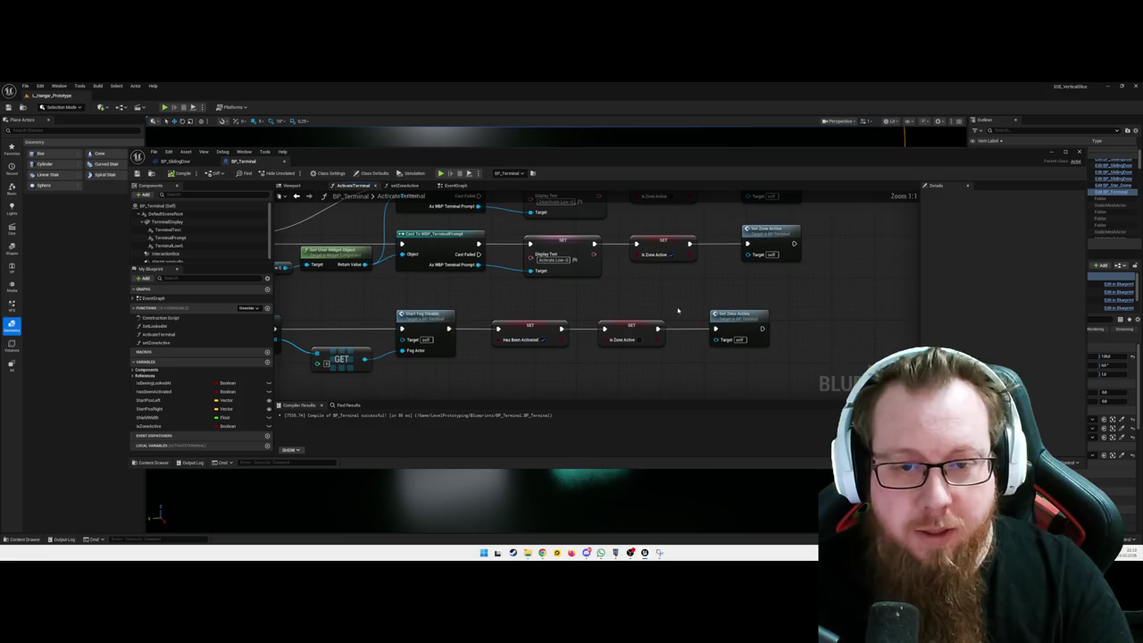
drag(554, 330, 580, 317)
text(set toggle)
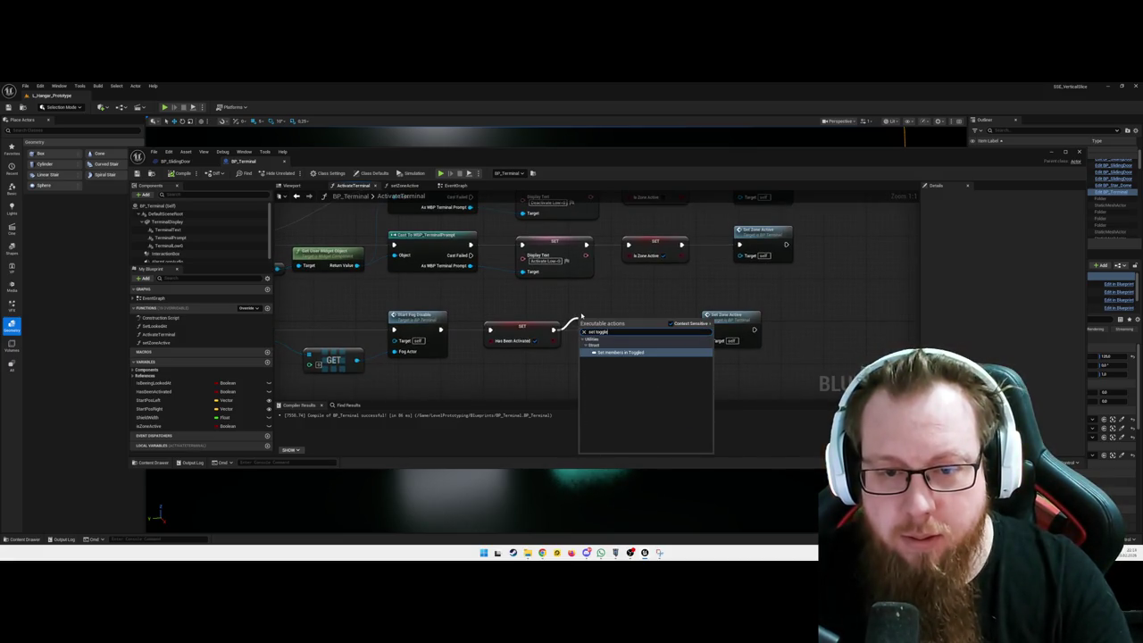
key(Return)
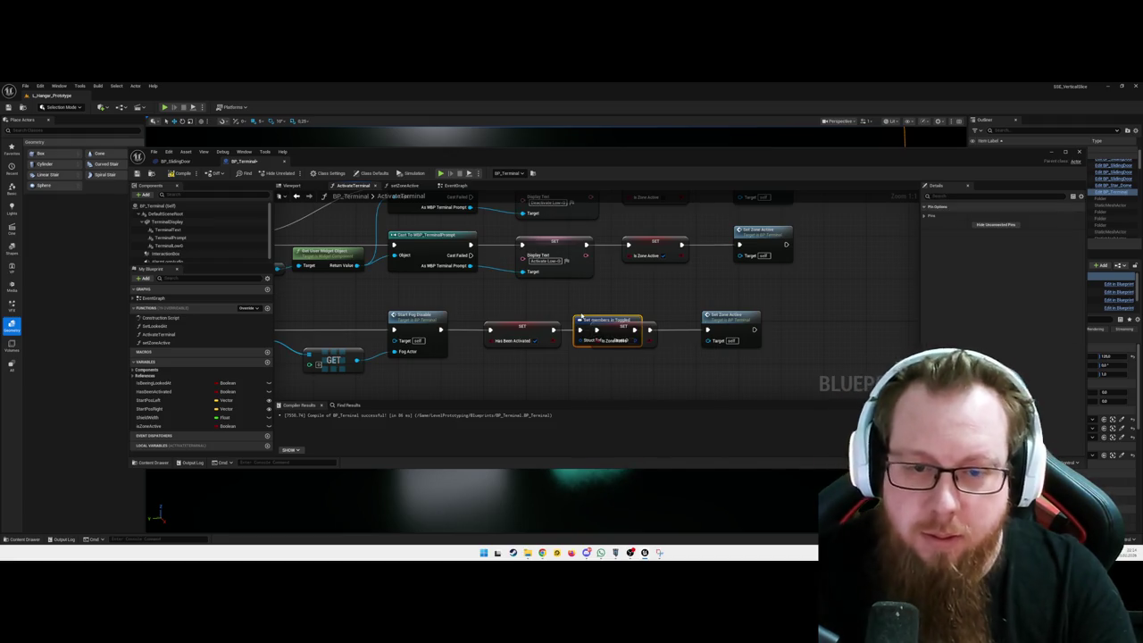
key(Delete)
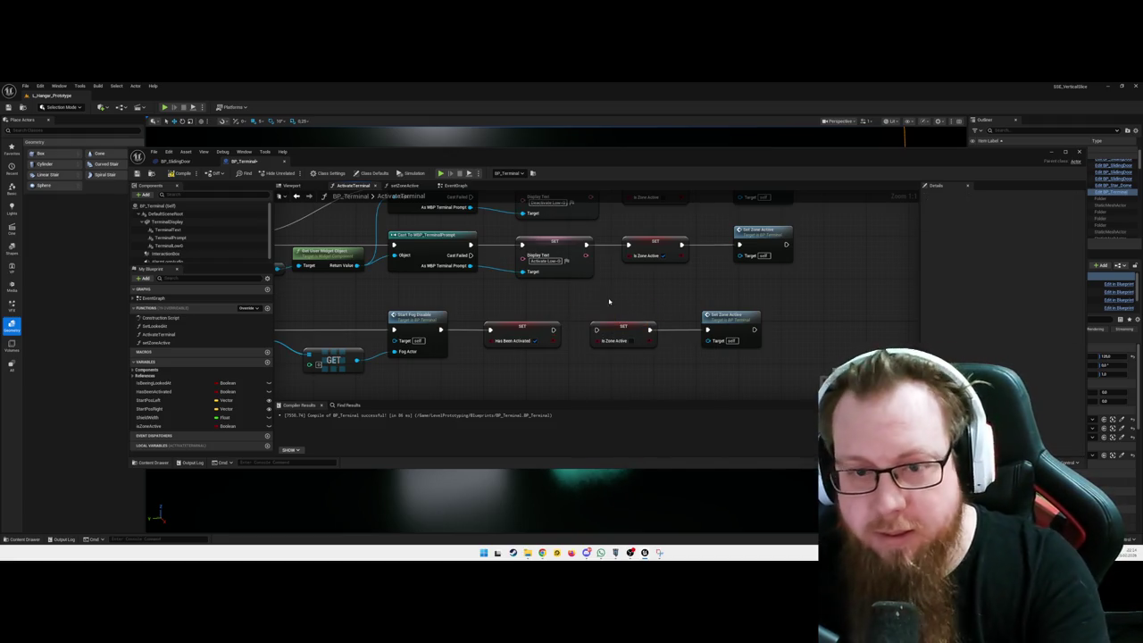
mouse_move(554, 329)
mouse_down()
mouse_move(597, 330)
mouse_move(587, 328)
mouse_up()
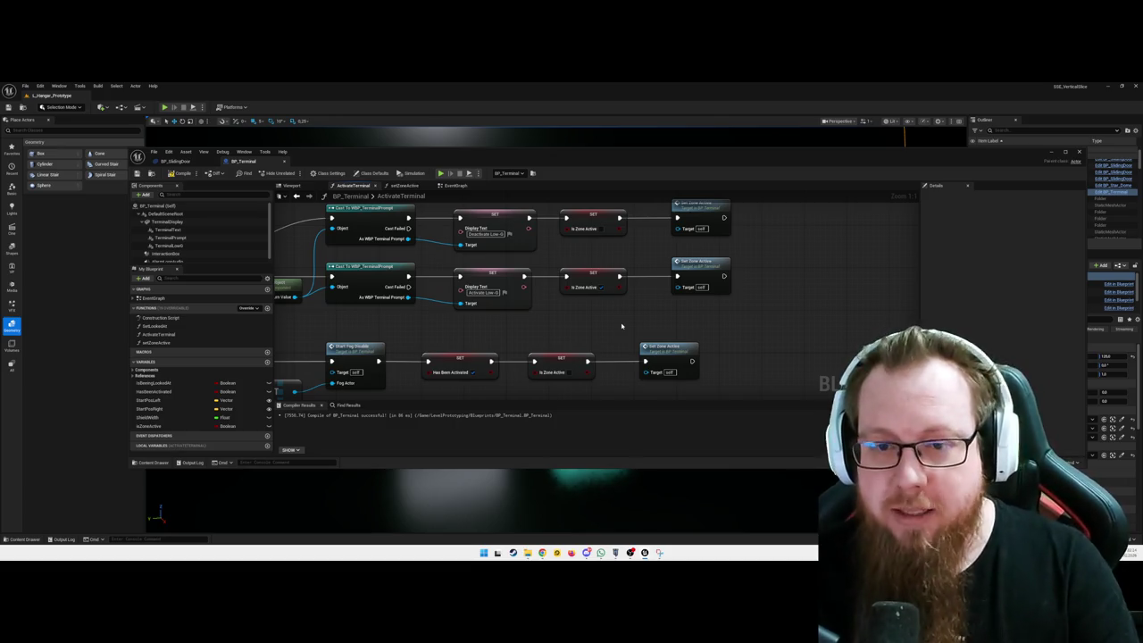
- Shift the bottom Is Zone Active and Set Zone Active nodes right to align with the rows above
mouse_move(661, 348)
mouse_down()
mouse_move(545, 380)
mouse_move(605, 360)
mouse_move(595, 360)
mouse_up()
click(638, 336)
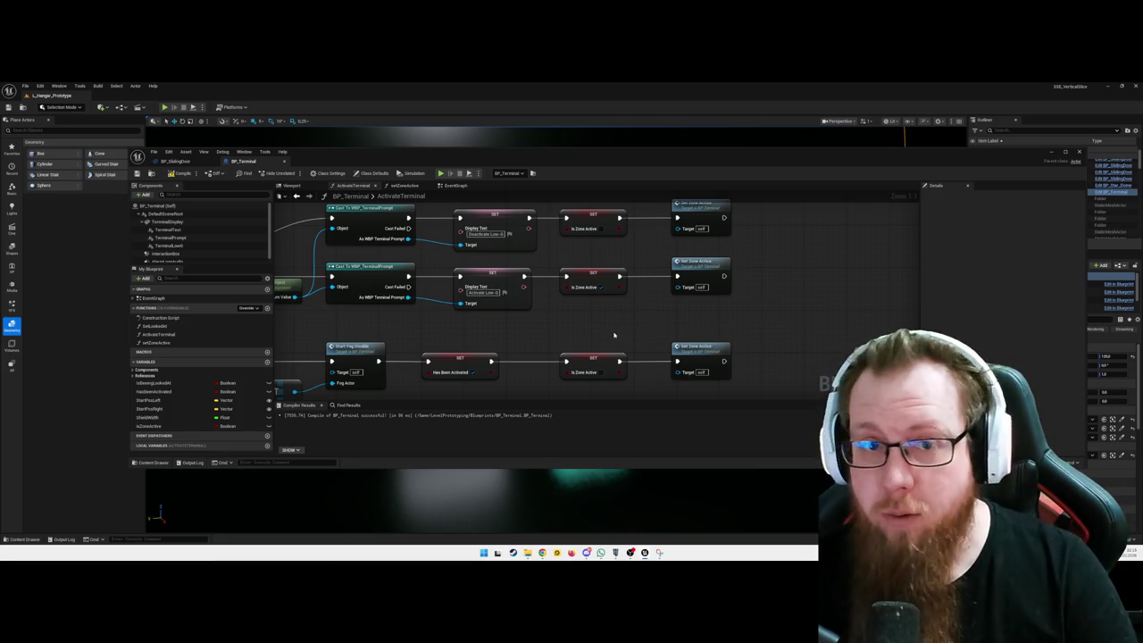
mouse_move(582, 326)
mouse_down()
mouse_move(622, 311)
mouse_move(612, 326)
mouse_up()
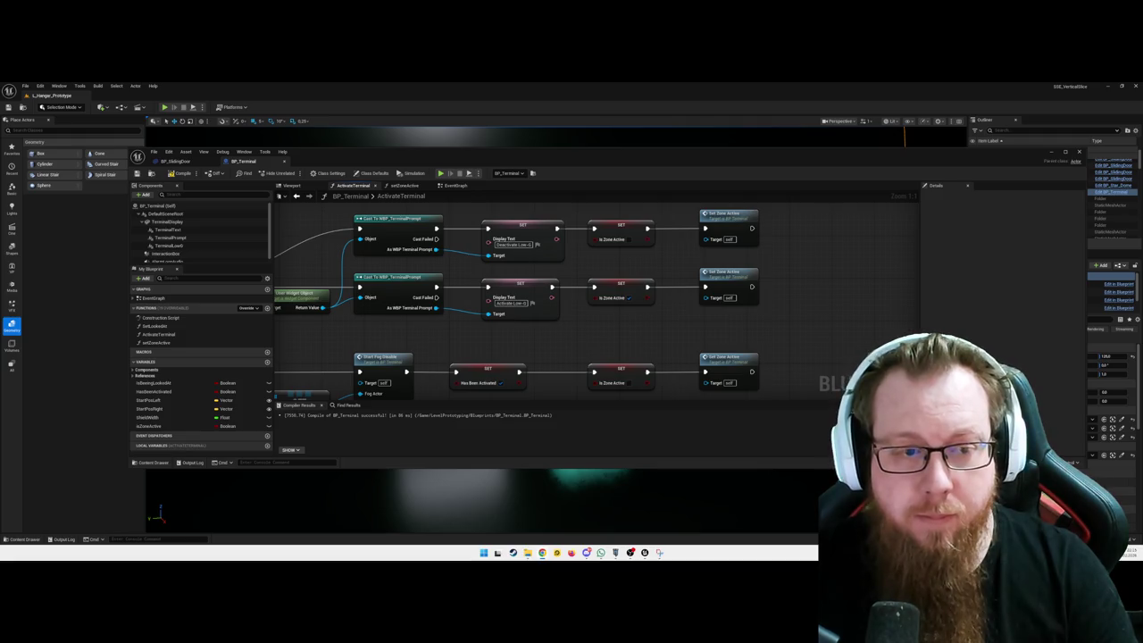
drag(455, 335, 620, 327)
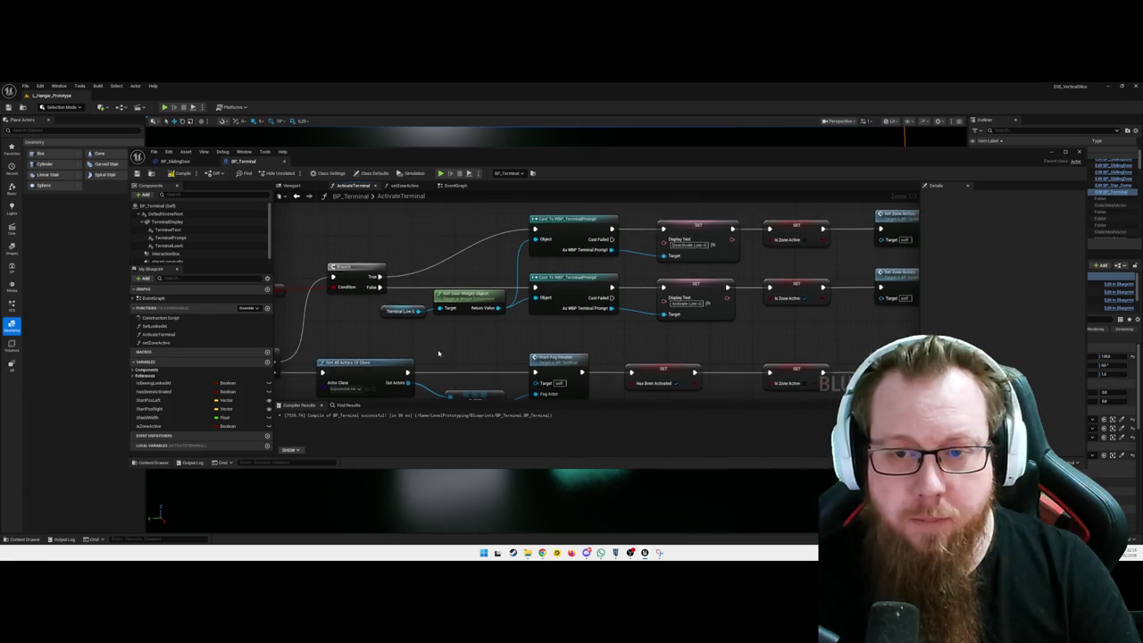
scroll(438, 353, down, 1)
scroll(463, 351, down, 1)
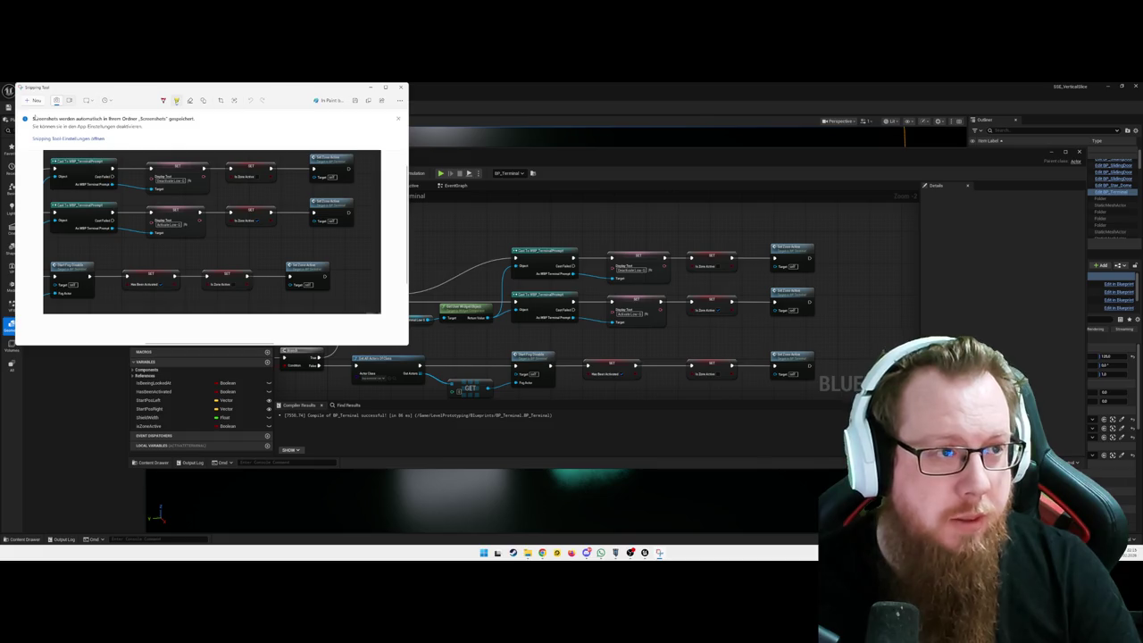
- Screenshot the ActivateTerminal nodes with Win+Shift+S and close Snipping Tool
key(super+shift+s)
mouse_move(289, 235)
mouse_down()
mouse_move(339, 269)
mouse_move(835, 321)
mouse_move(836, 336)
mouse_up()
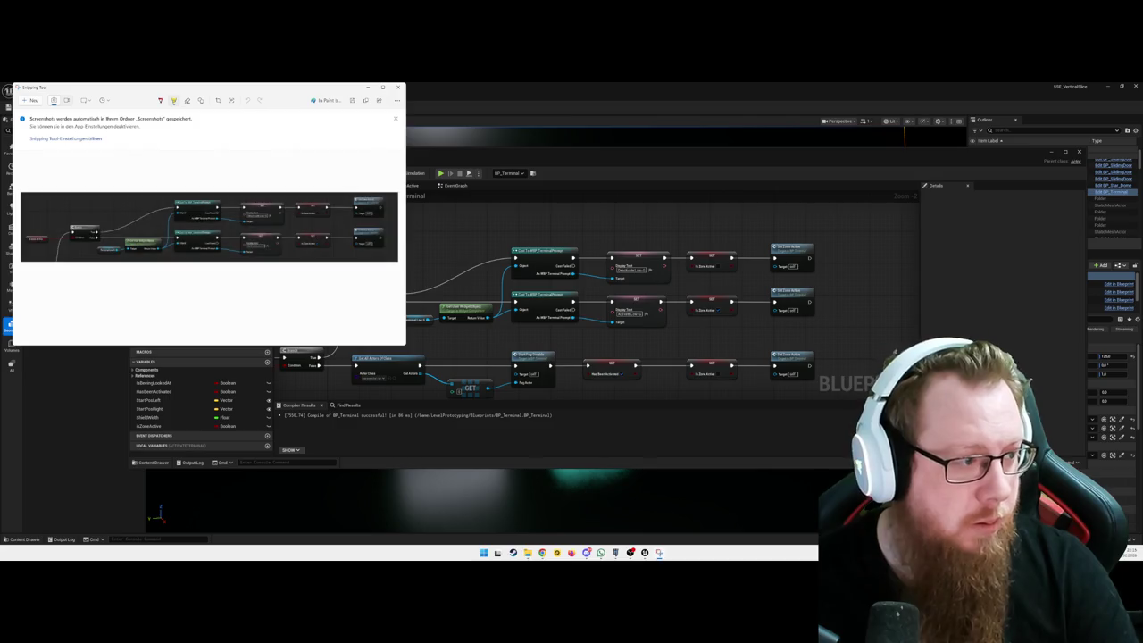
click(563, 99)
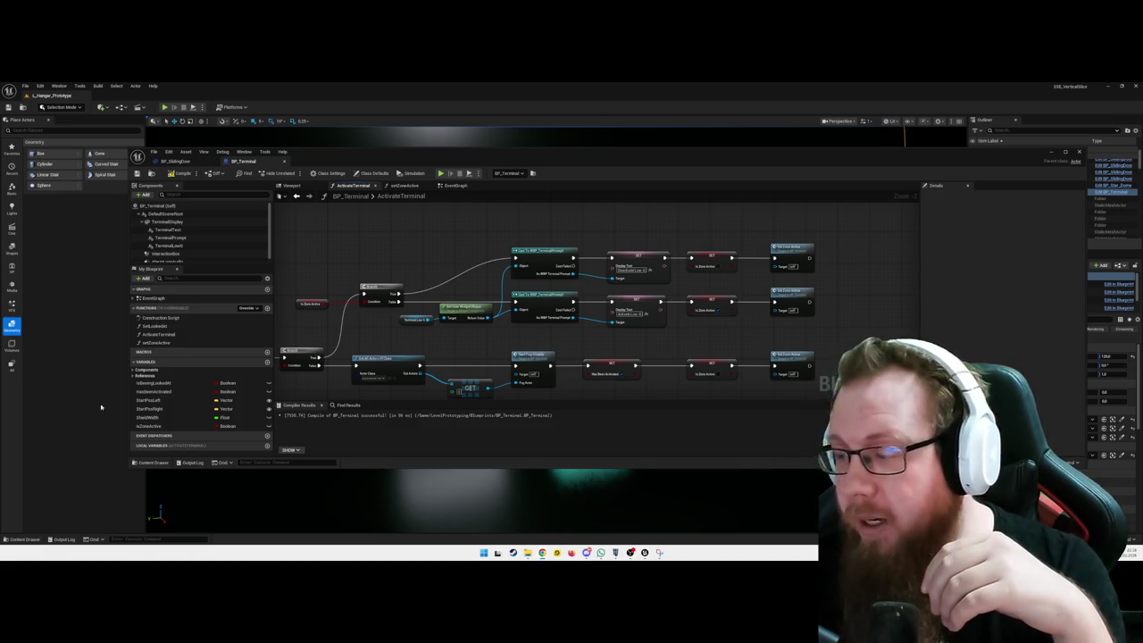
- Pan the graph to bring the Activate Terminal event node into view
drag(872, 333, 862, 322)
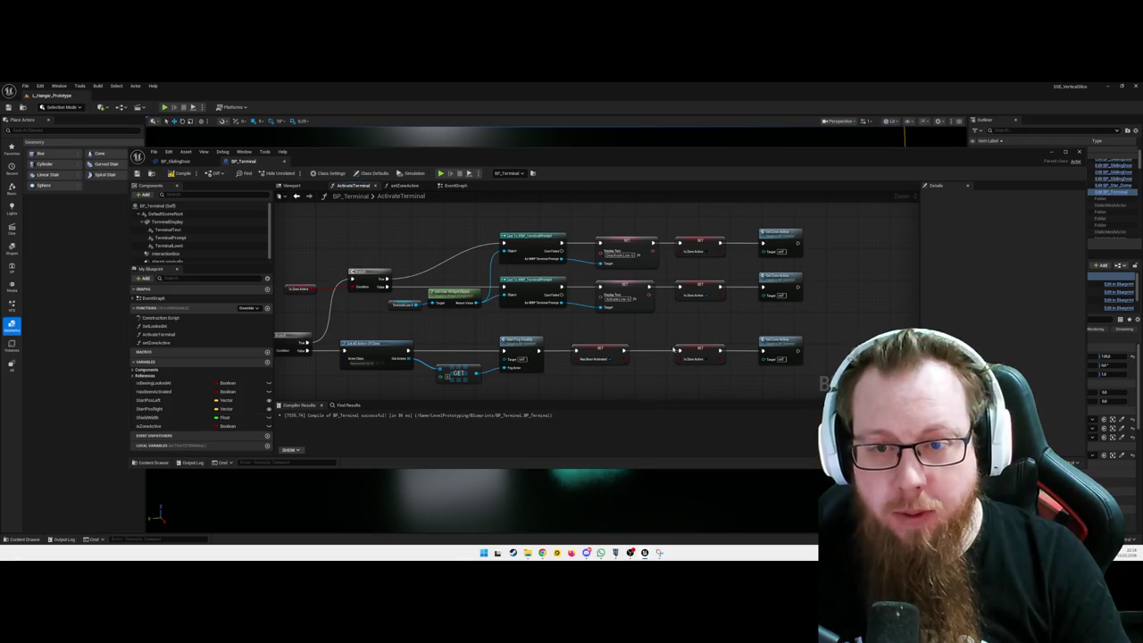
mouse_move(425, 342)
mouse_down()
mouse_move(498, 340)
mouse_move(382, 331)
mouse_up()
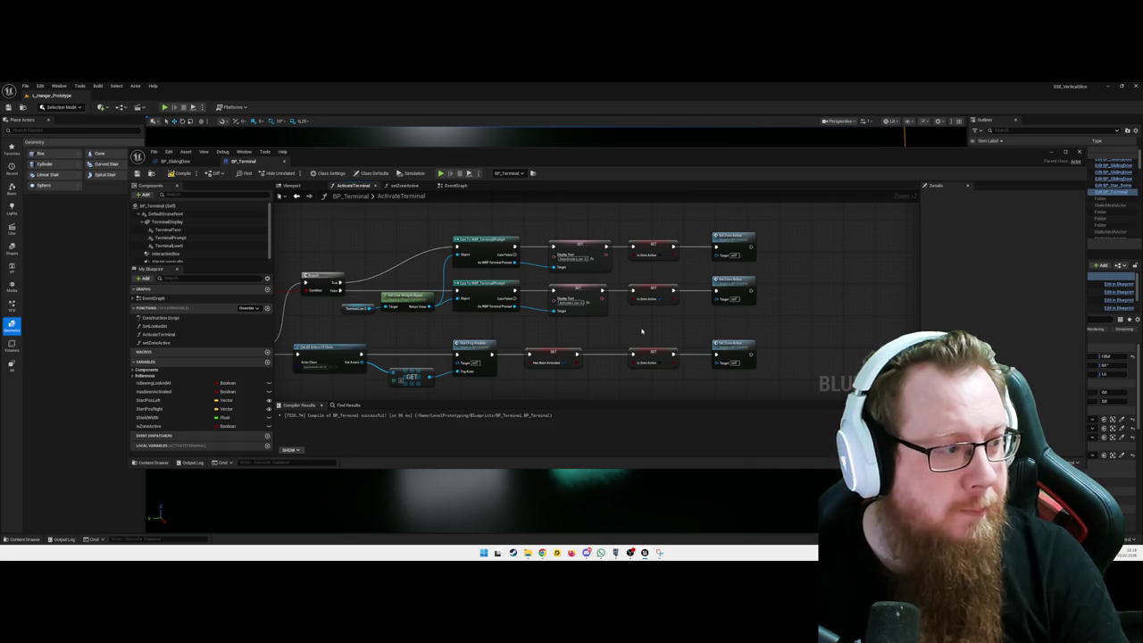
drag(366, 329, 447, 246)
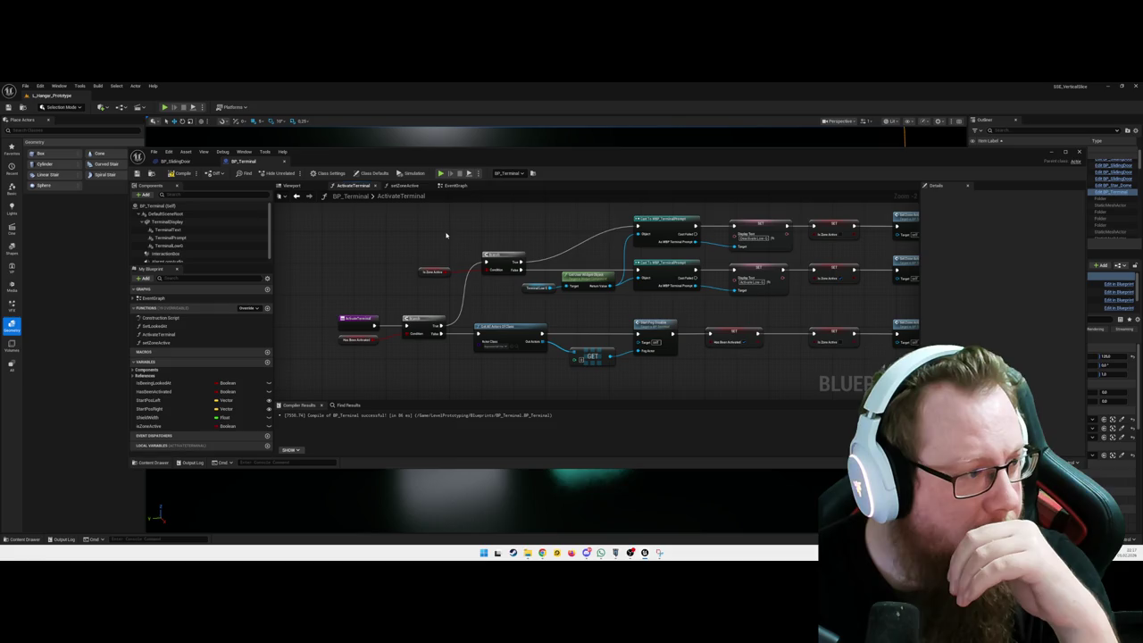
drag(492, 229, 403, 240)
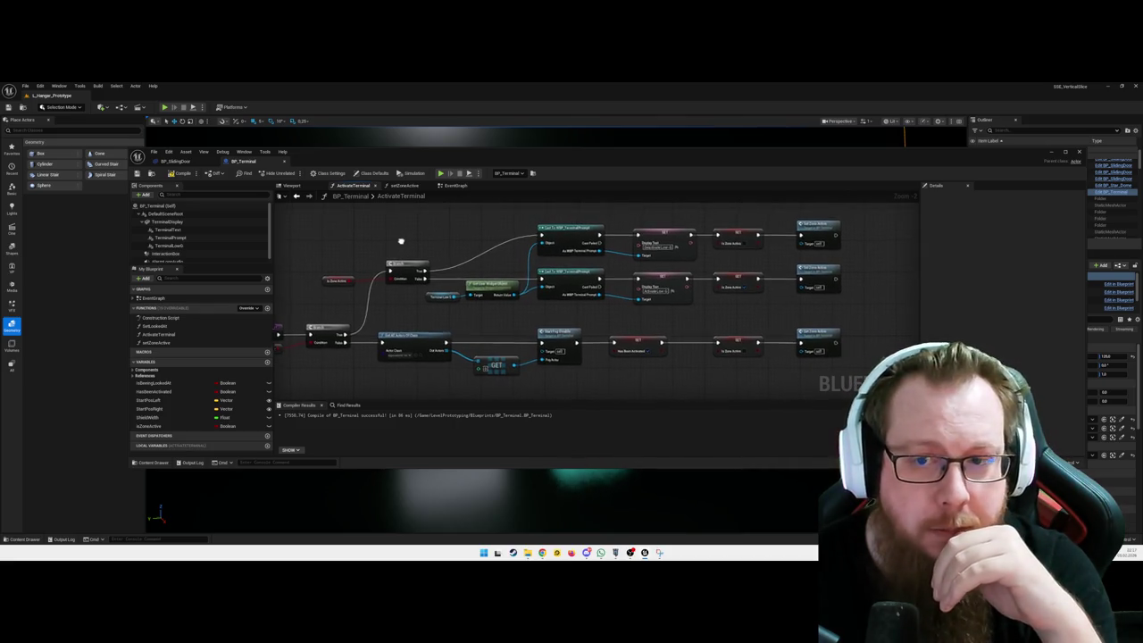
drag(402, 240, 360, 240)
drag(674, 216, 652, 220)
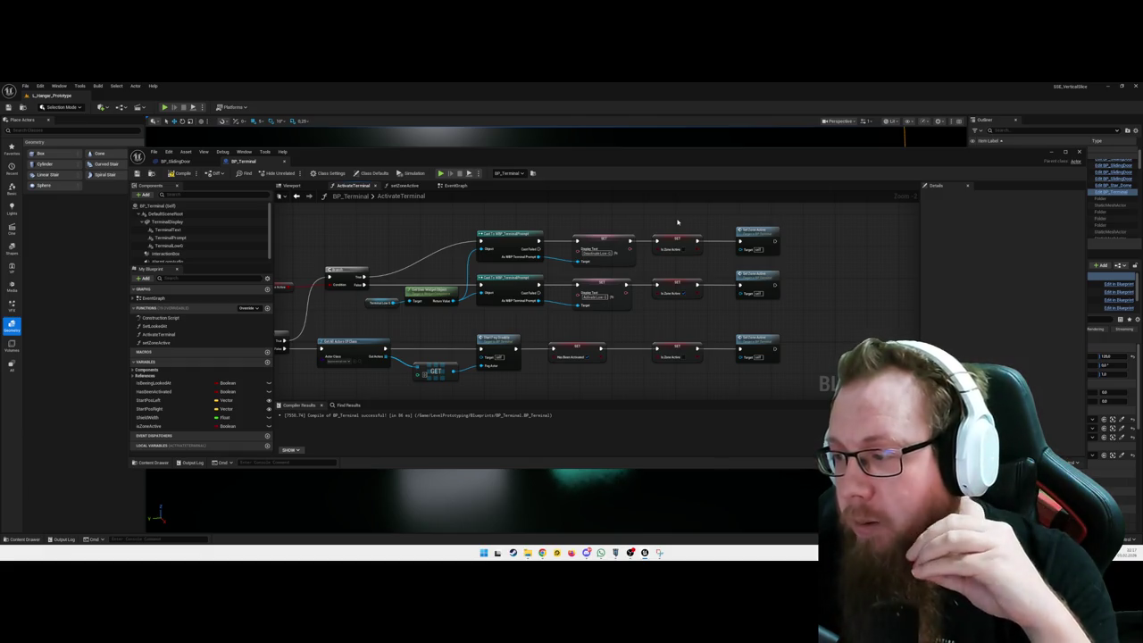
drag(677, 222, 682, 249)
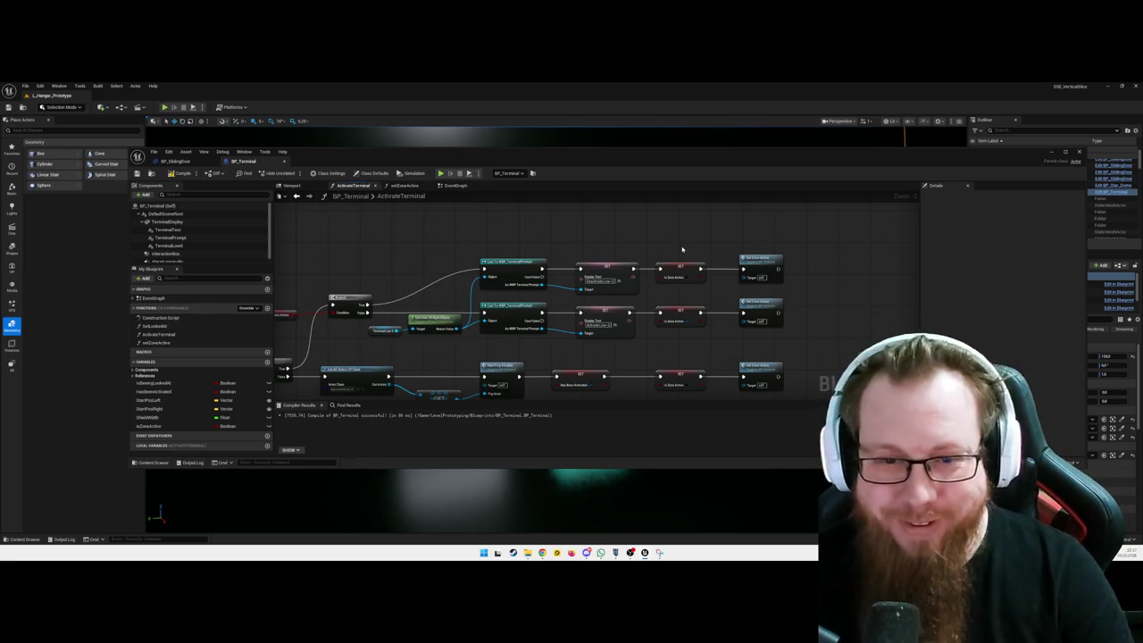
right_click(611, 232)
- Place a NOT node above the top Is Zone Active SET and try wiring it into Set Zone Active
text(not bool)
key(Return)
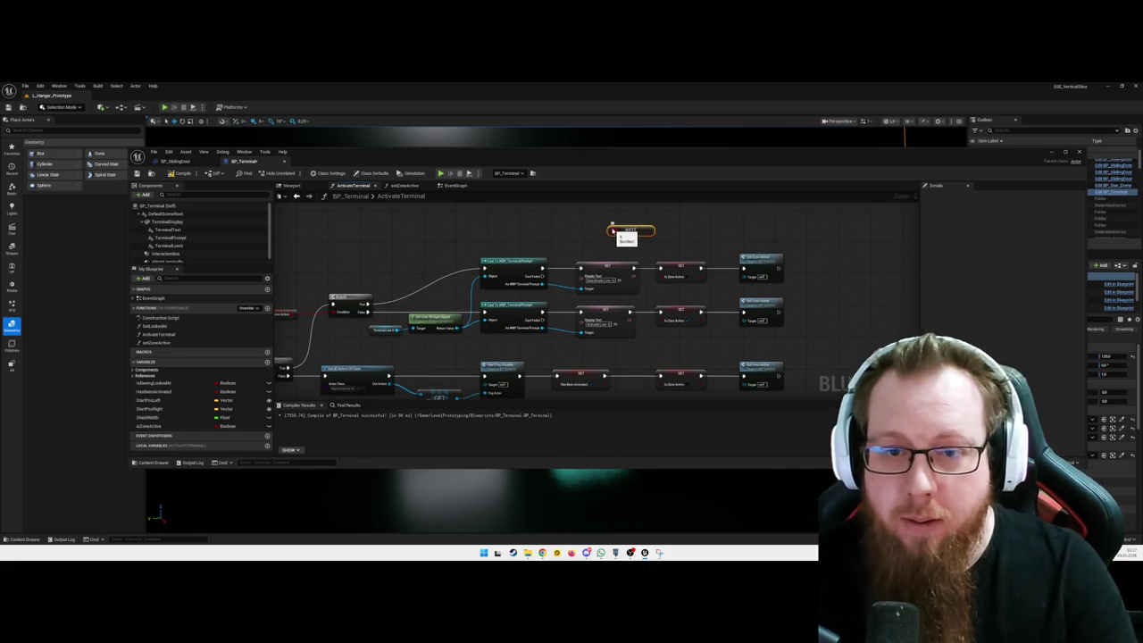
drag(639, 234, 682, 237)
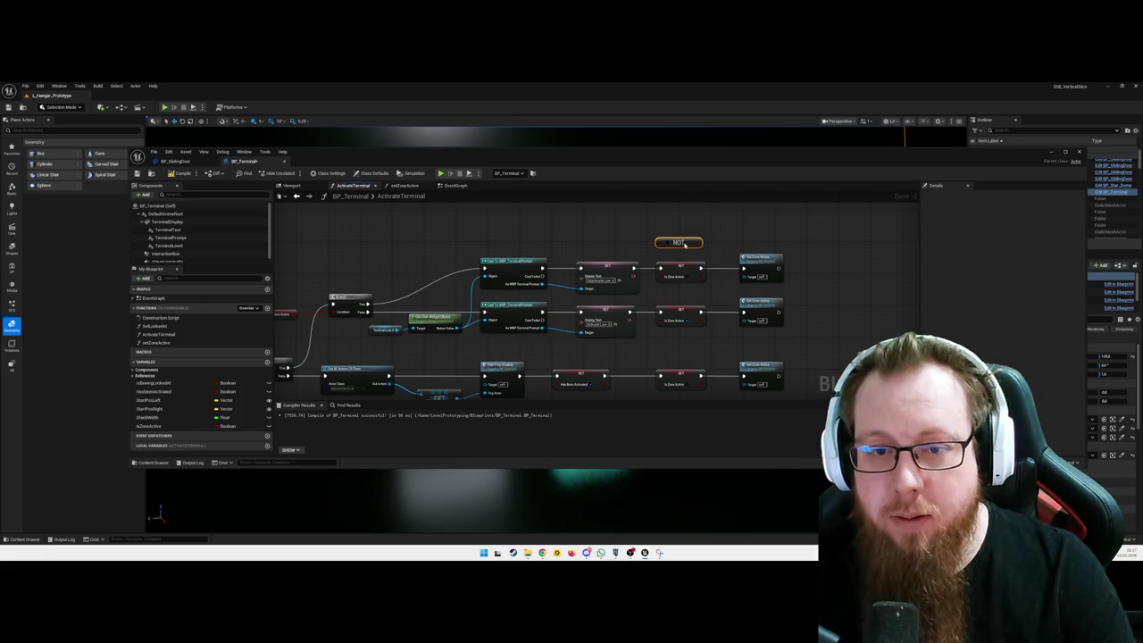
drag(685, 244, 687, 245)
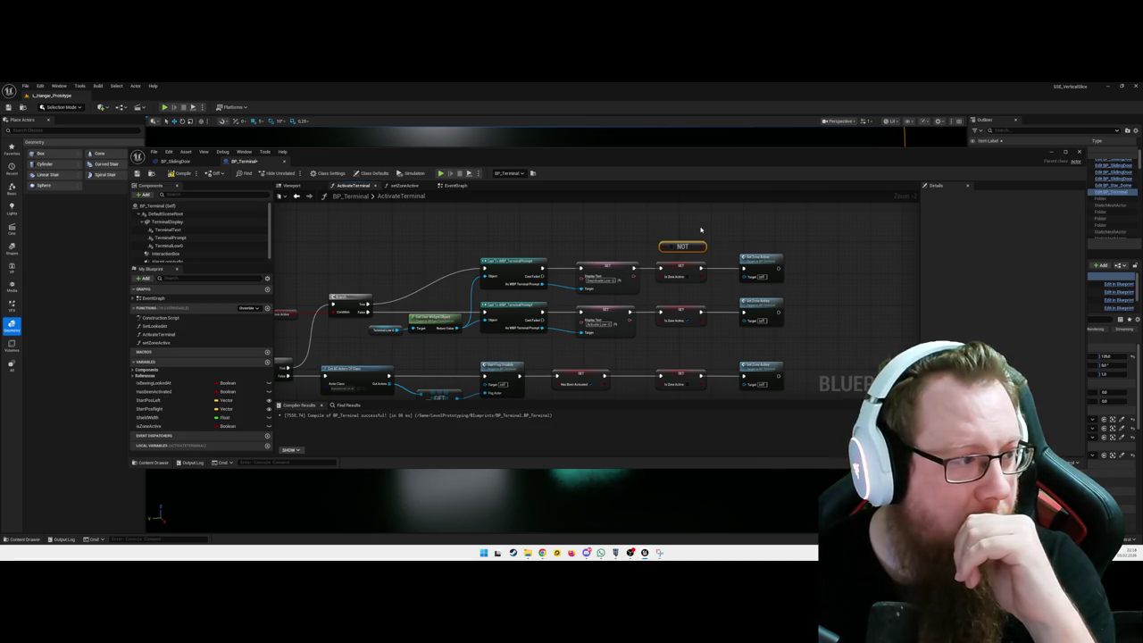
mouse_move(702, 245)
mouse_down()
mouse_move(747, 279)
mouse_move(730, 229)
mouse_up()
click(730, 230)
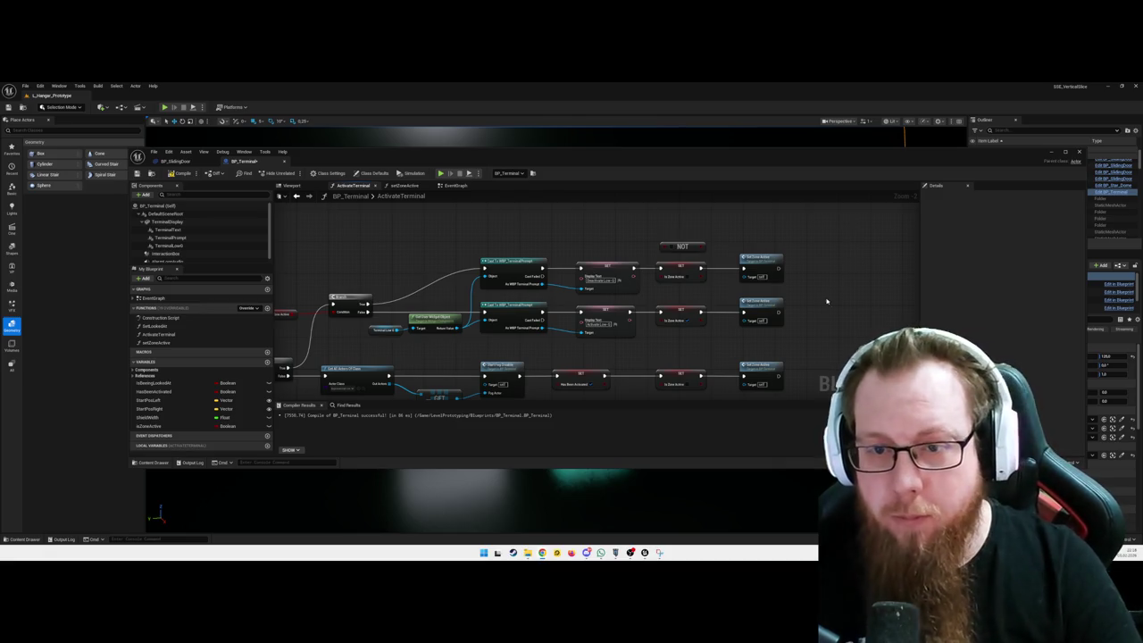
mouse_move(816, 284)
mouse_down()
mouse_move(773, 286)
mouse_move(777, 272)
mouse_up()
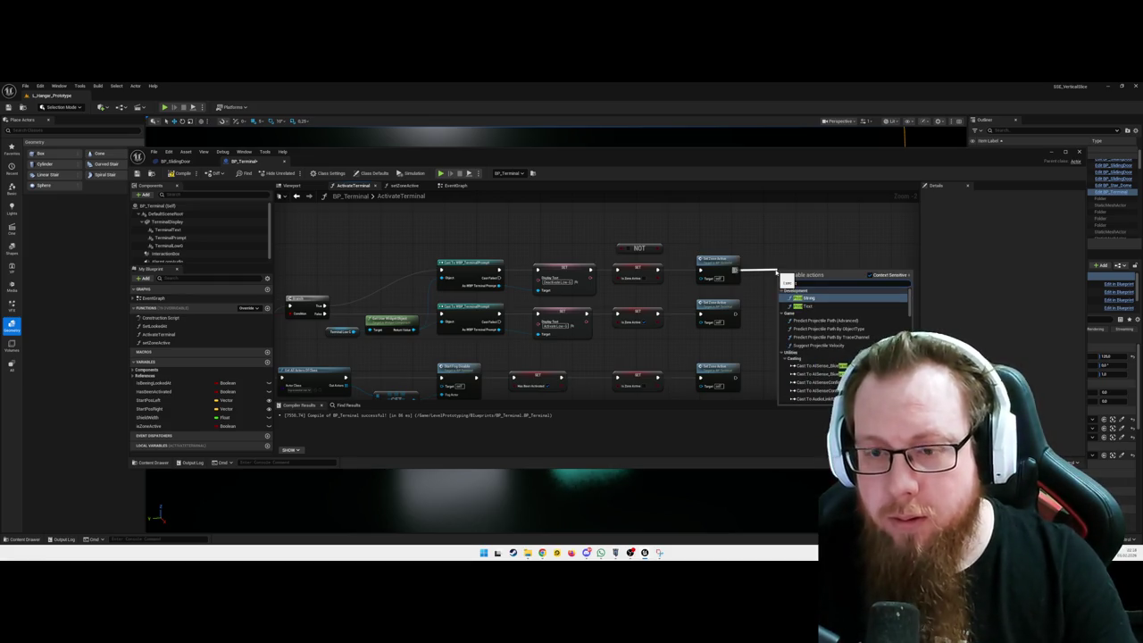
- Add a Print String after Set Zone Active with the message 'Interact'
key(Return)
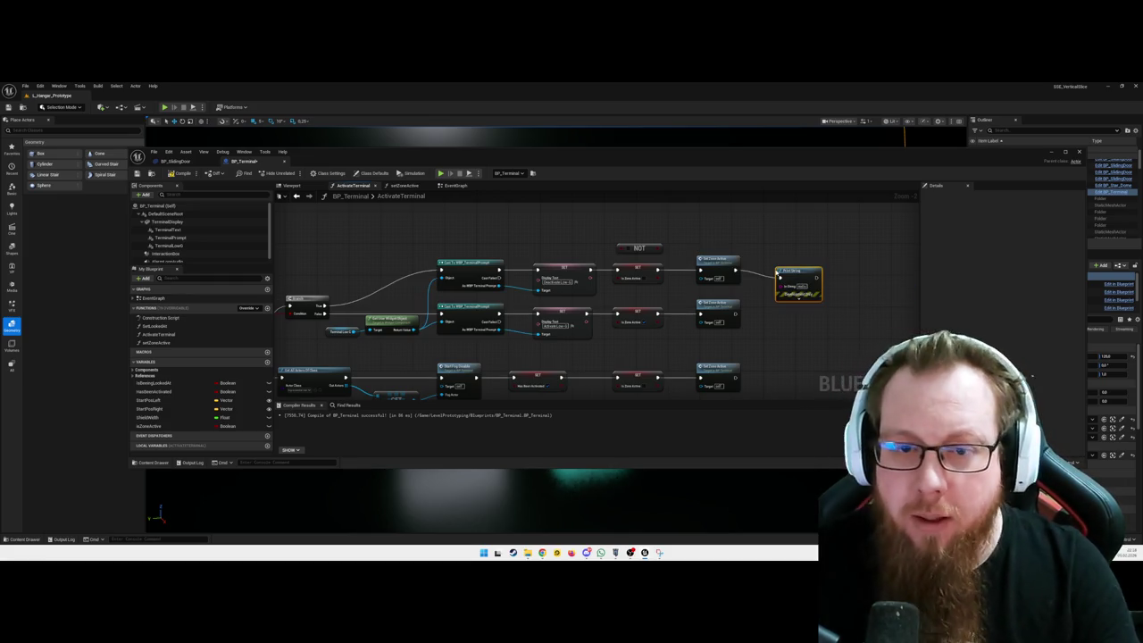
drag(793, 269, 792, 263)
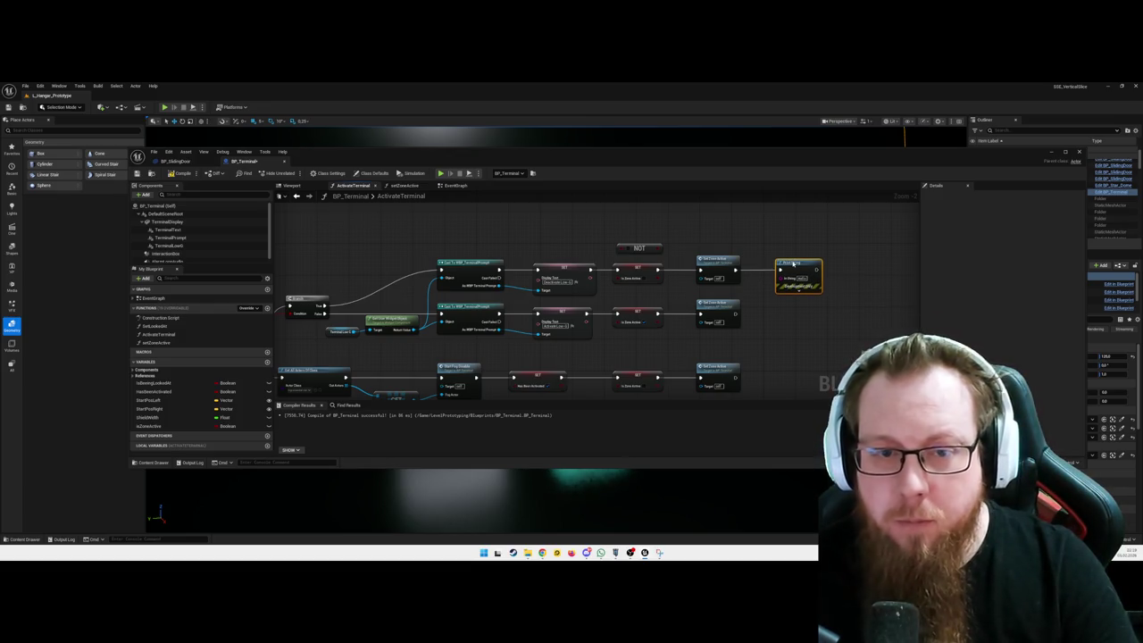
click(801, 278)
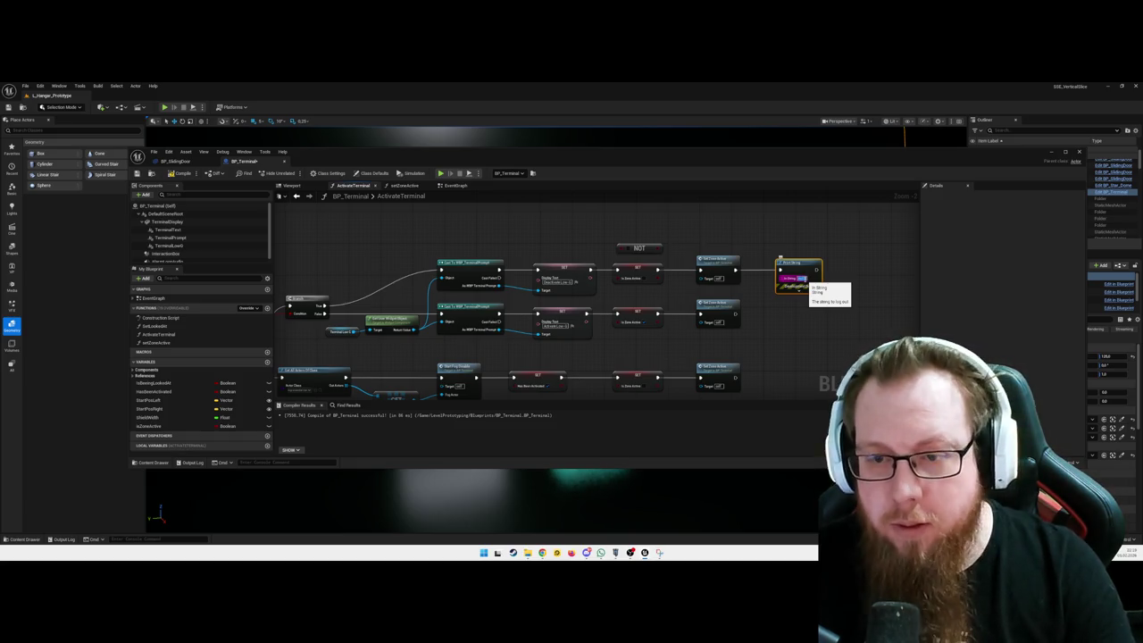
text(Interact)
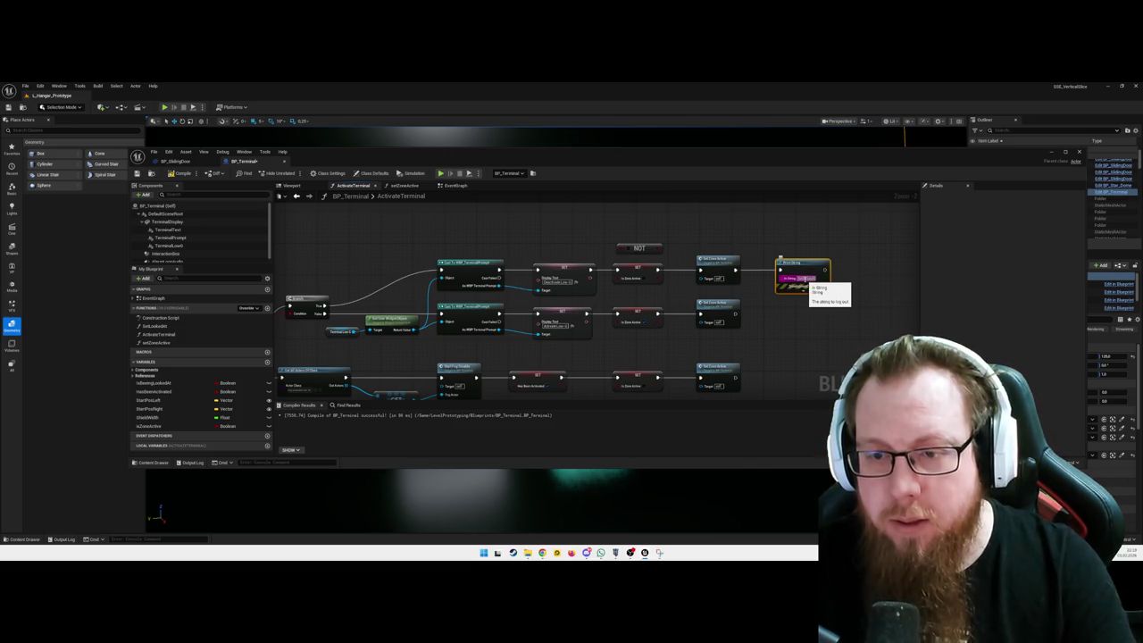
key(Return)
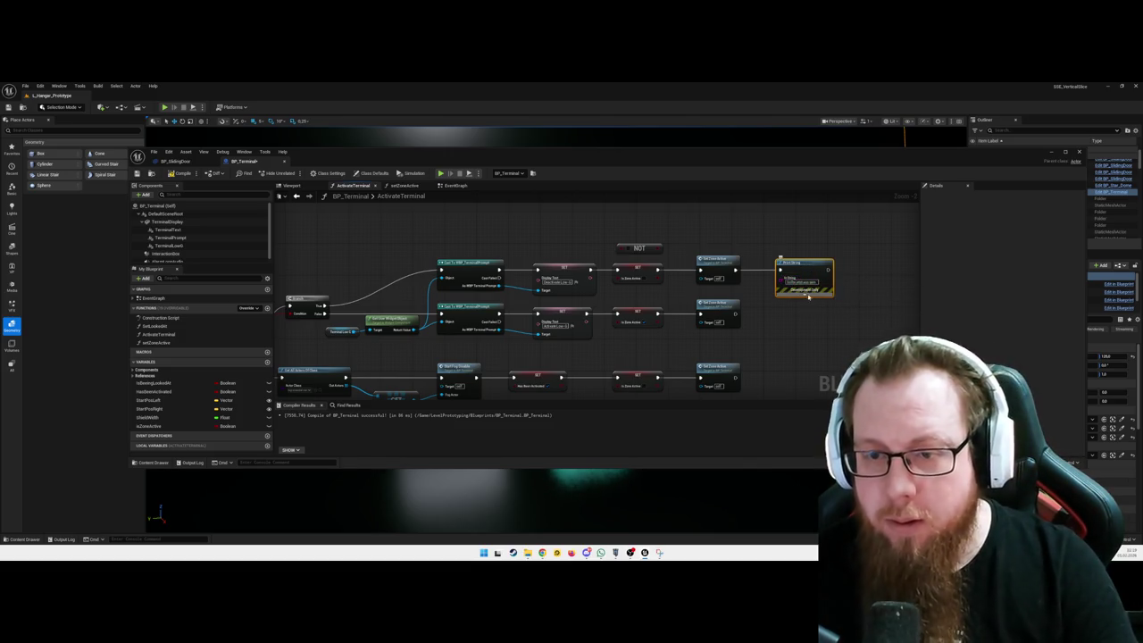
- Duplicate the Print String onto the second branch's end, edit its message, and recompile with F7
key(ctrl+c)
key(ctrl+v)
mouse_move(814, 265)
mouse_down()
mouse_move(841, 282)
mouse_move(807, 304)
mouse_up()
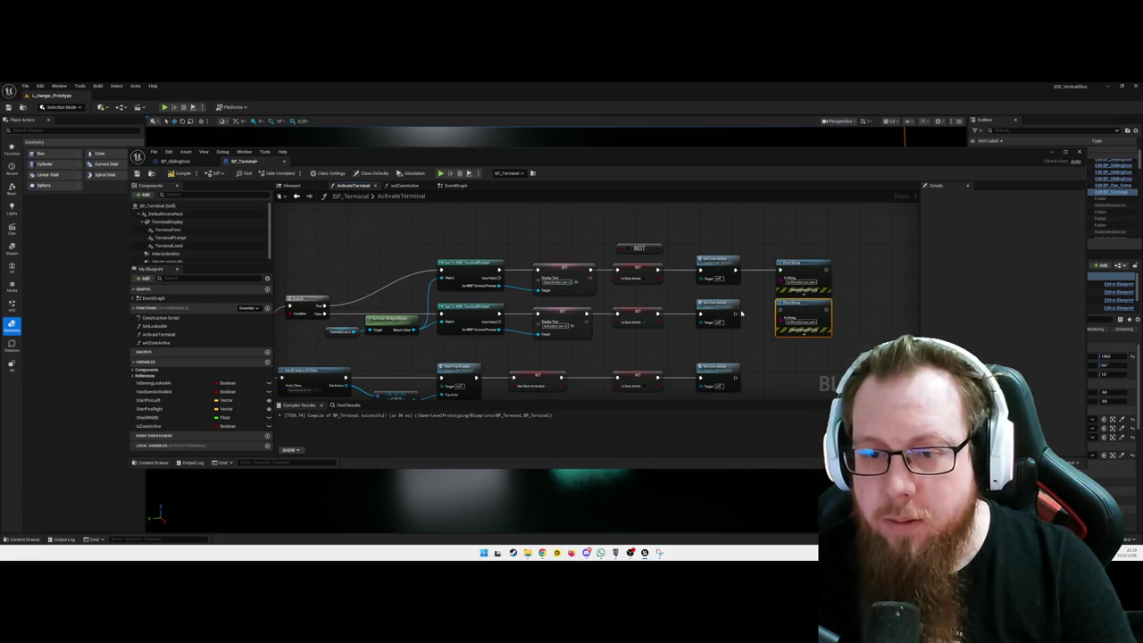
click(800, 321)
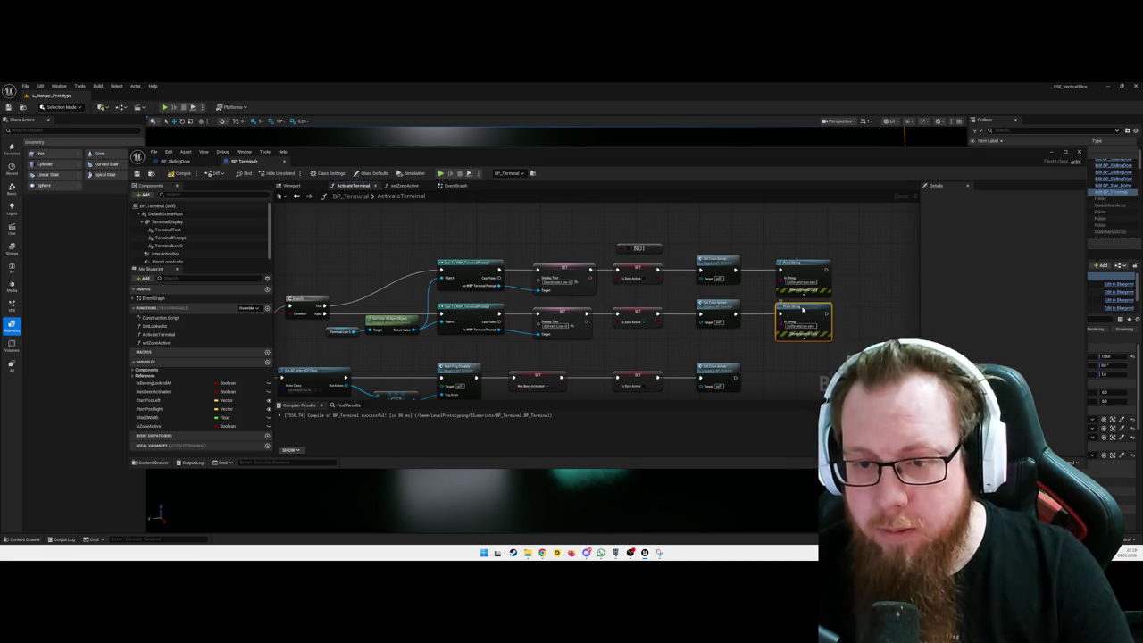
click(857, 259)
key(F7)
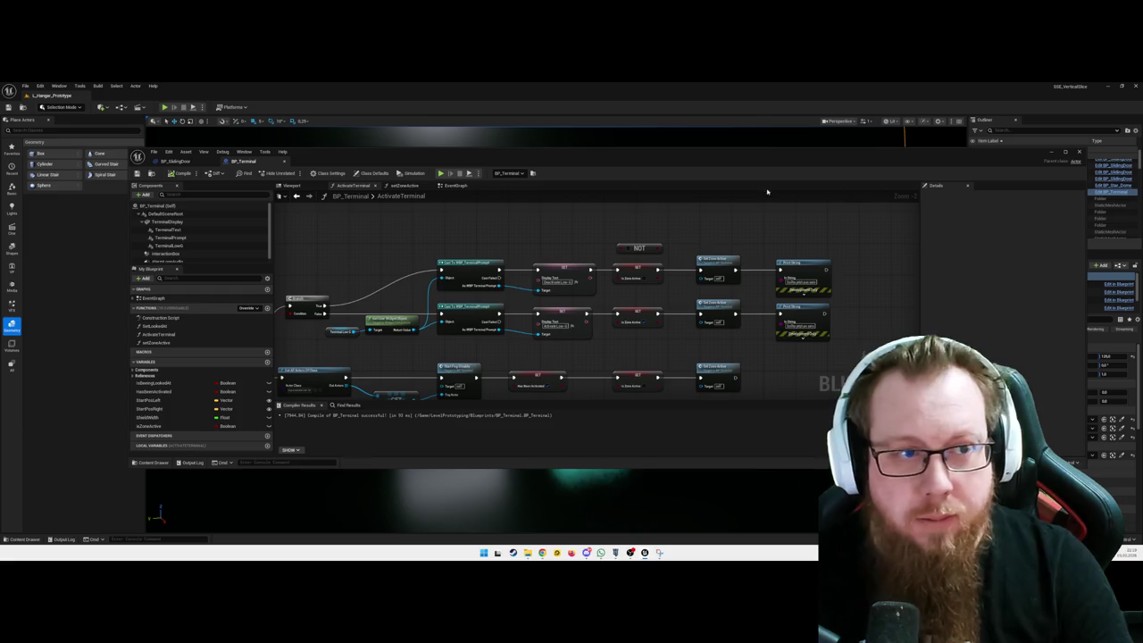
click(1050, 154)
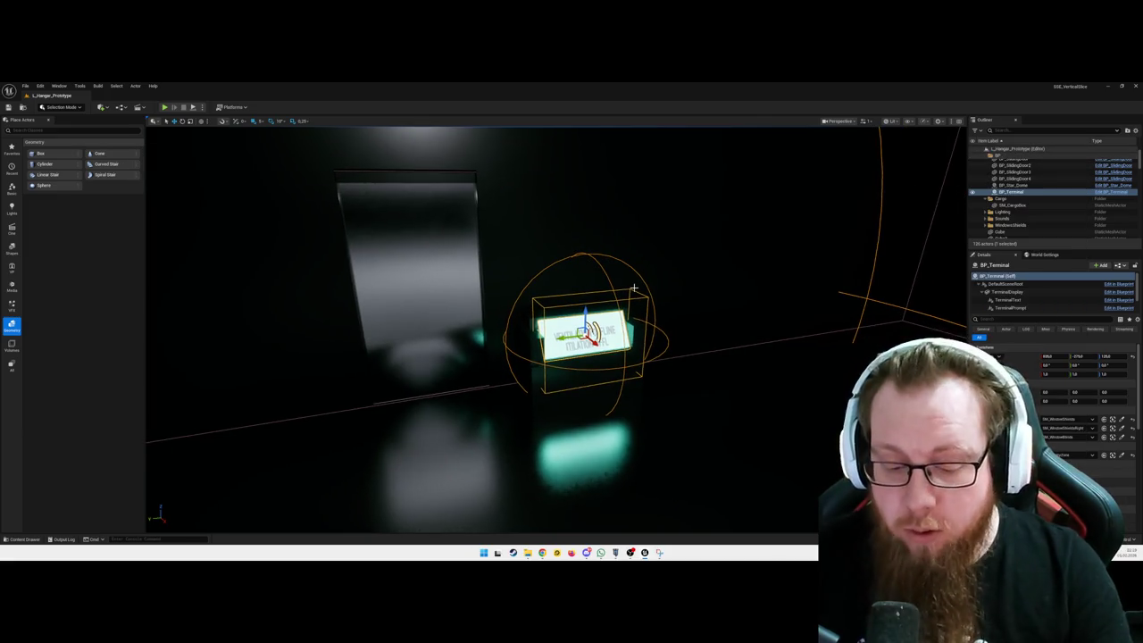
- Run a quick play test of the hangar level and quit
key(alt+p)
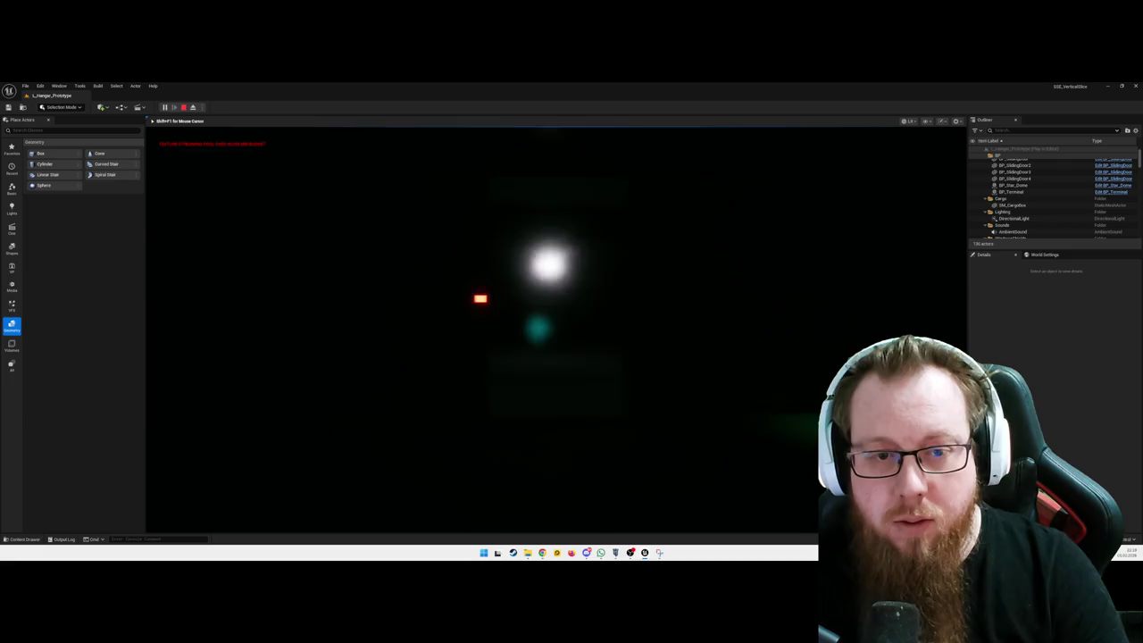
key(e)
key(Escape)
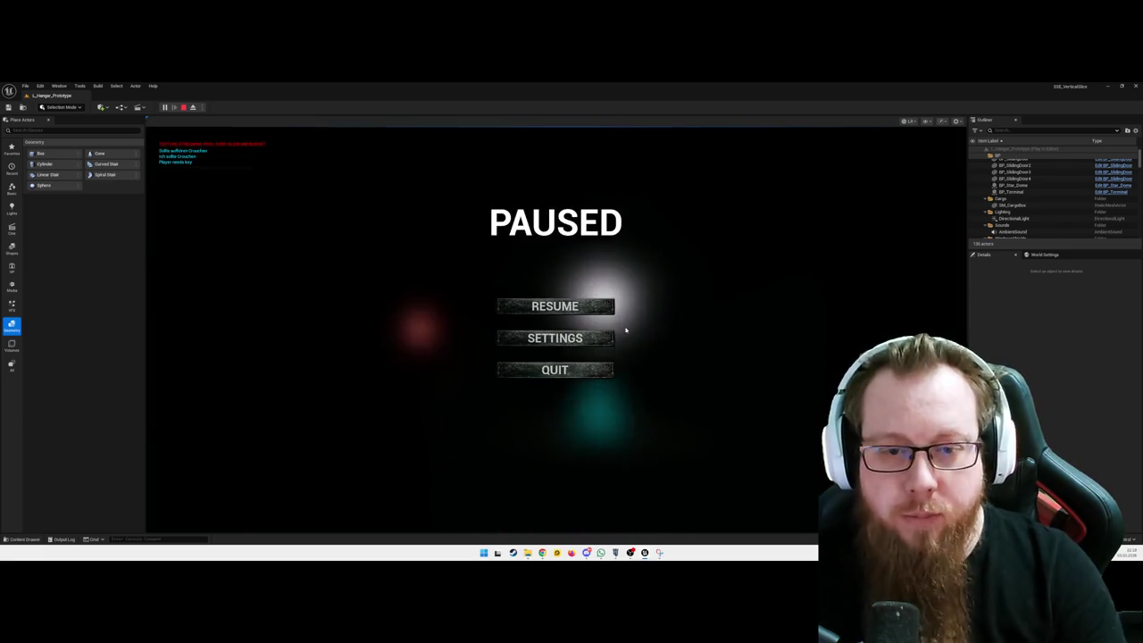
click(562, 368)
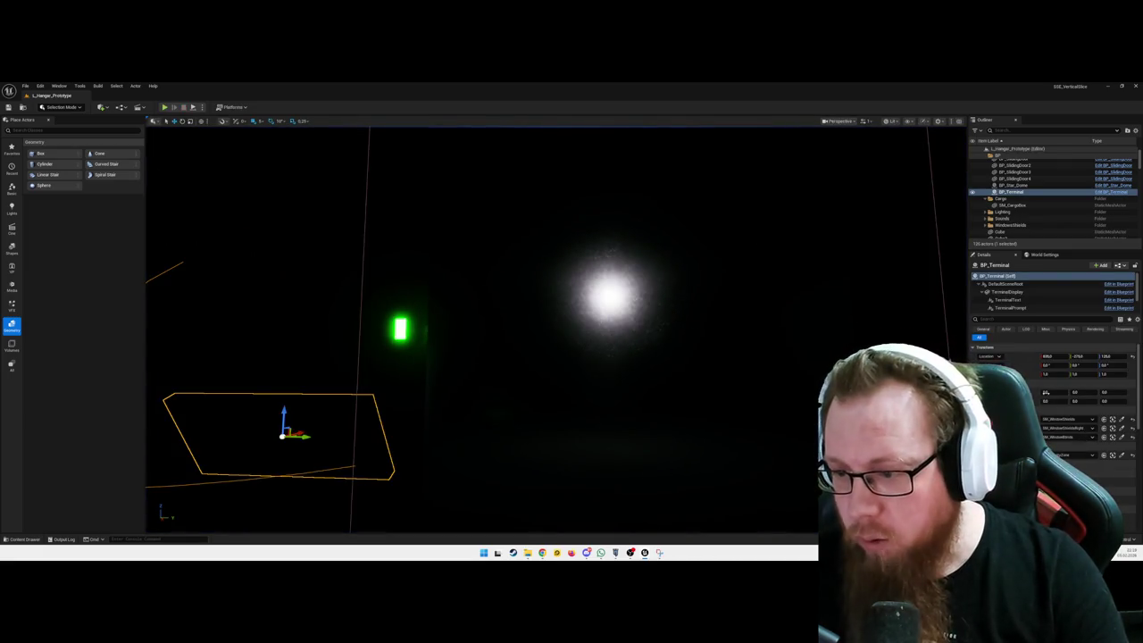
- Select and focus BP_SlidingDoor4, then pick a different option in its Details dropdown
click(608, 357)
key(f)
click(1060, 419)
click(1066, 455)
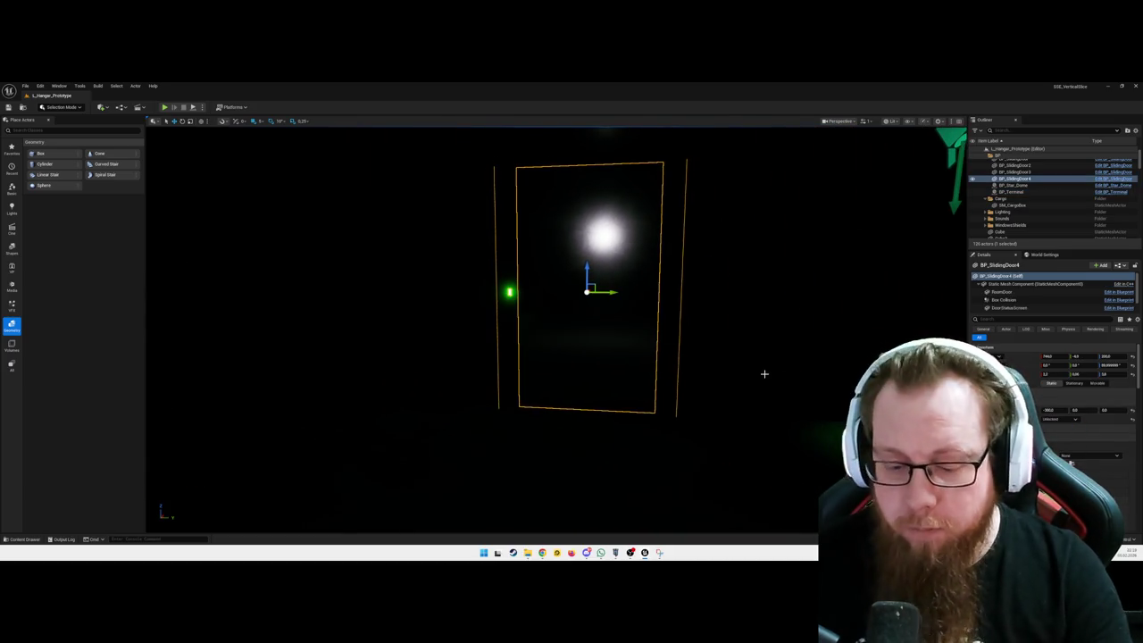
- Play again, activate the terminal and toggle Low-G on and off, then quit
key(alt+p)
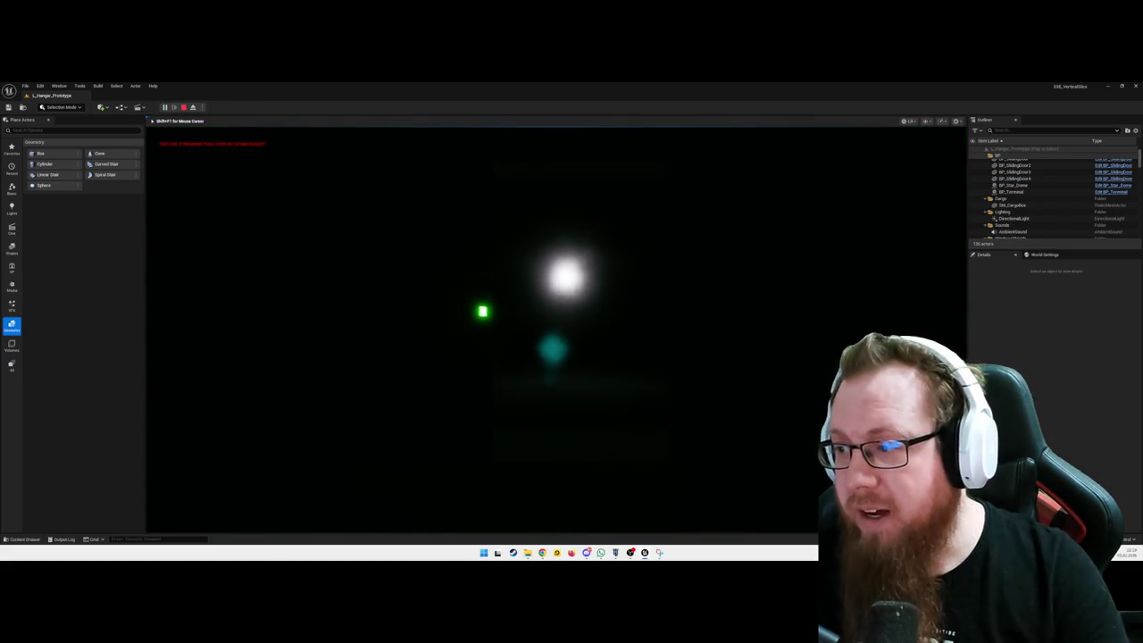
key(w)
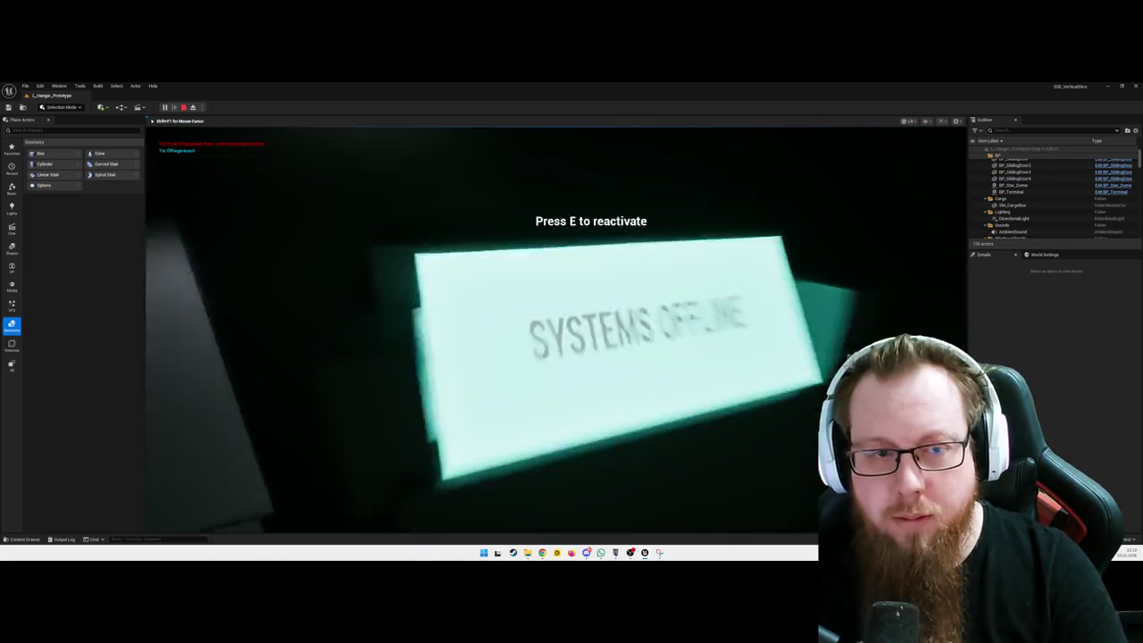
key(e)
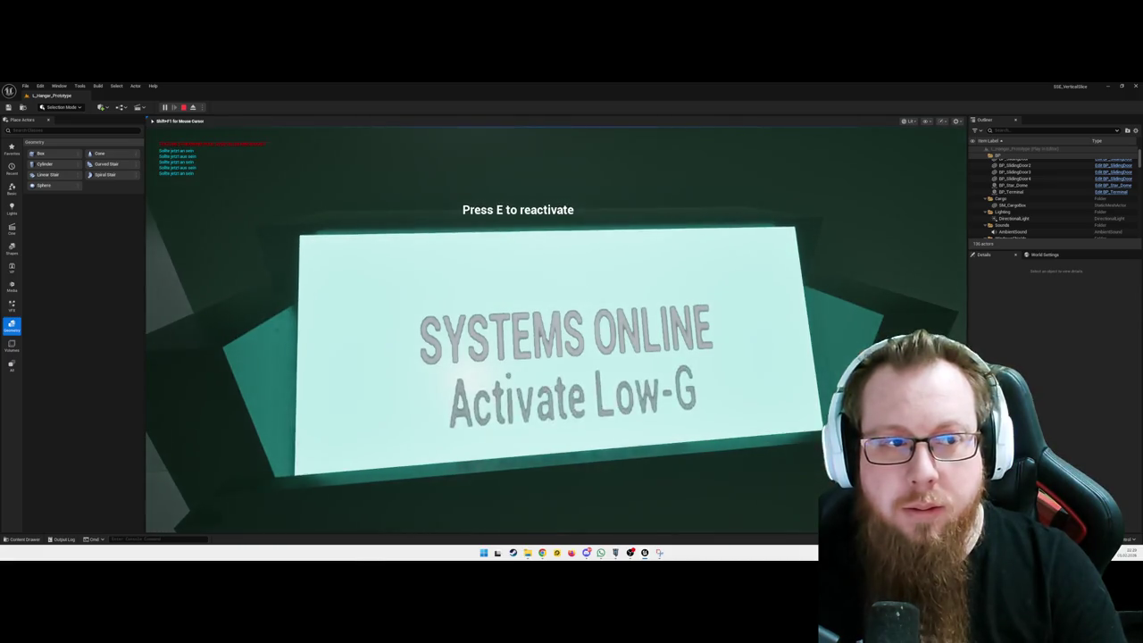
key(e)
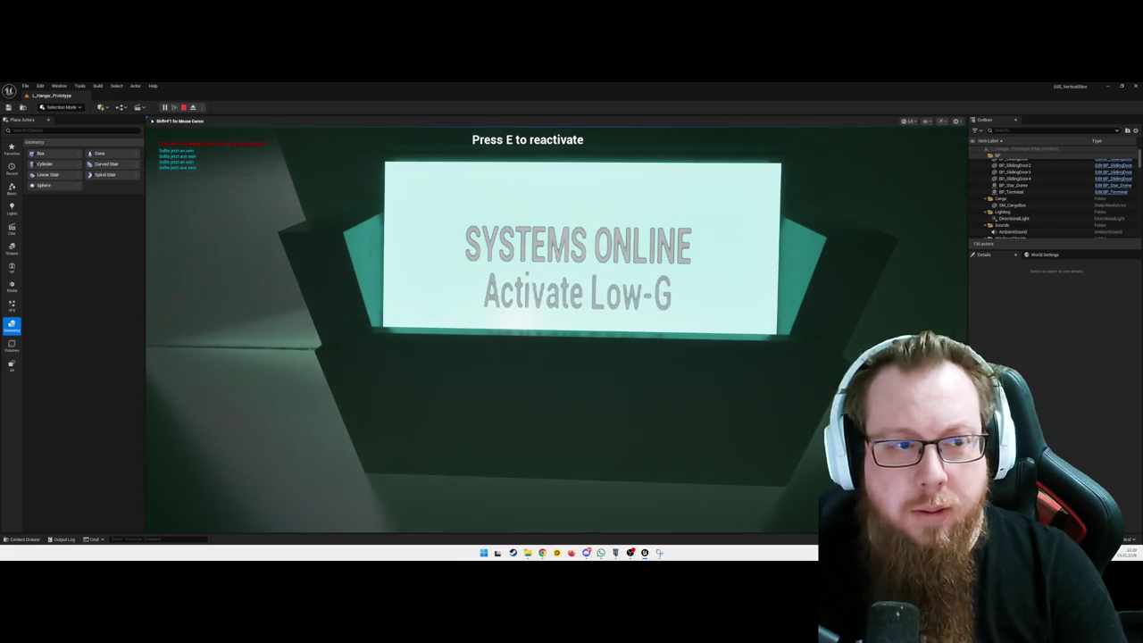
key(space)
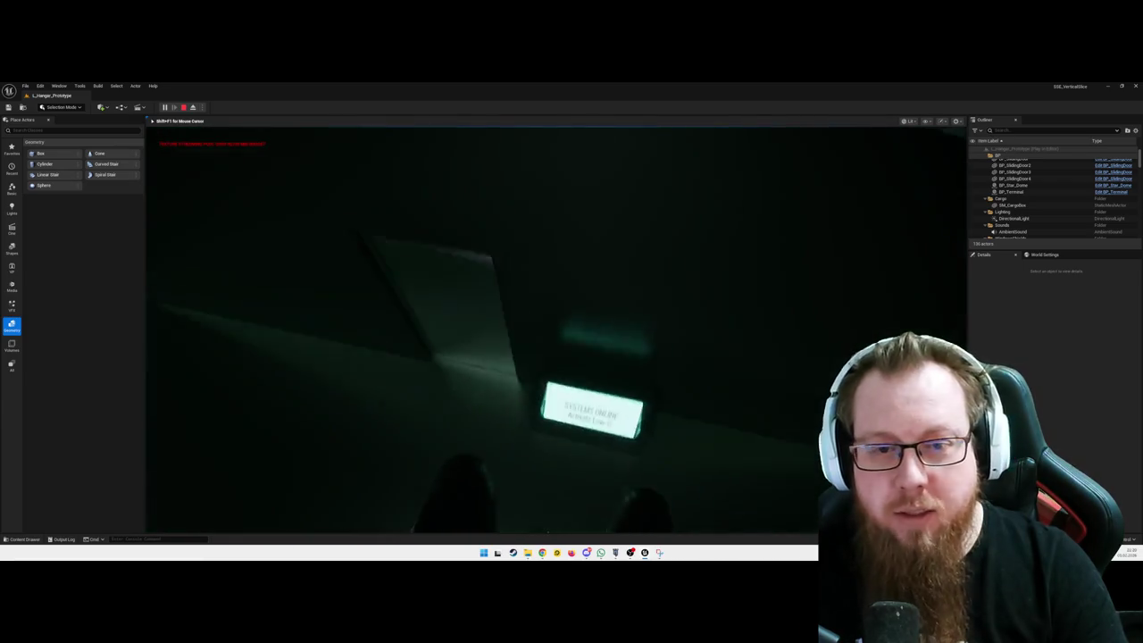
key(e)
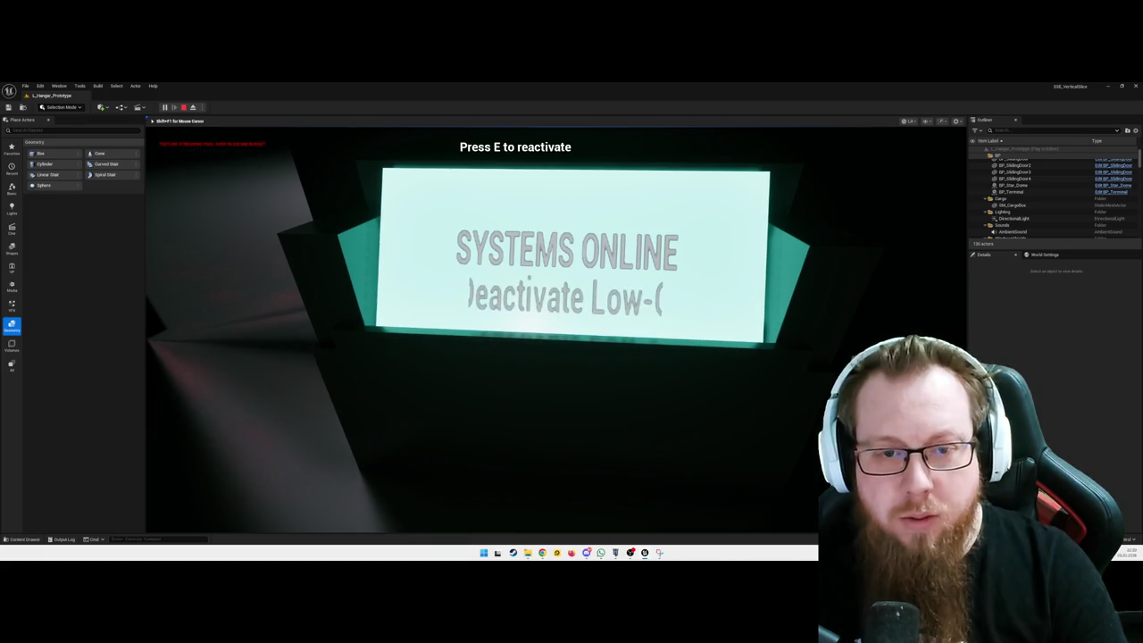
key(e)
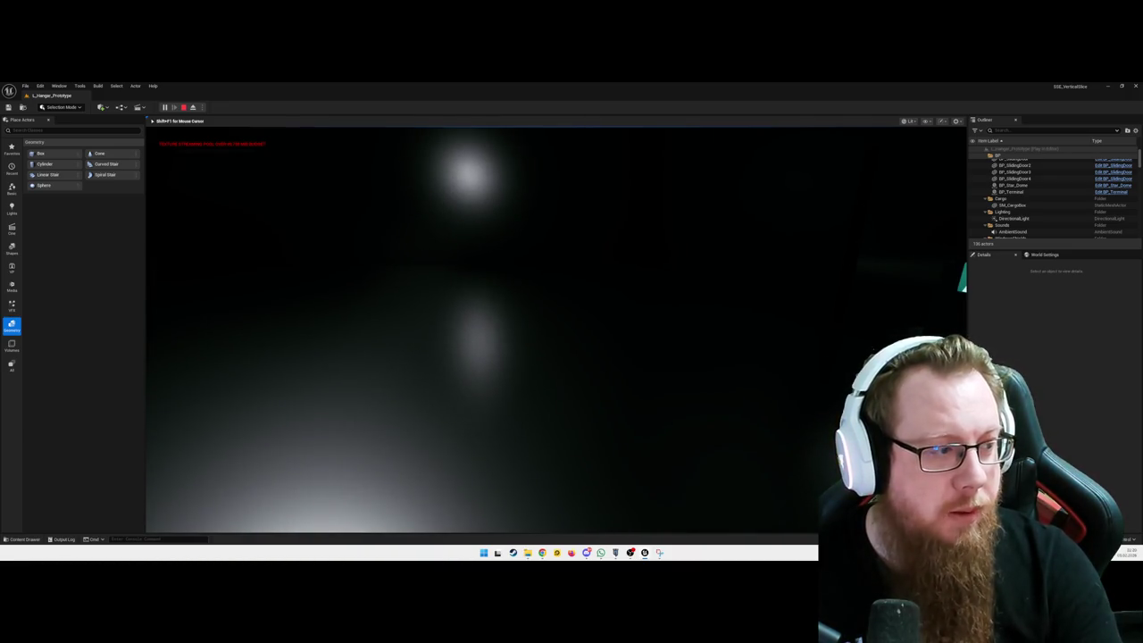
key(Escape)
click(567, 371)
- Open the BP_FirstPersonCharacter Blueprint from the first-person Blueprints folder
key(f)
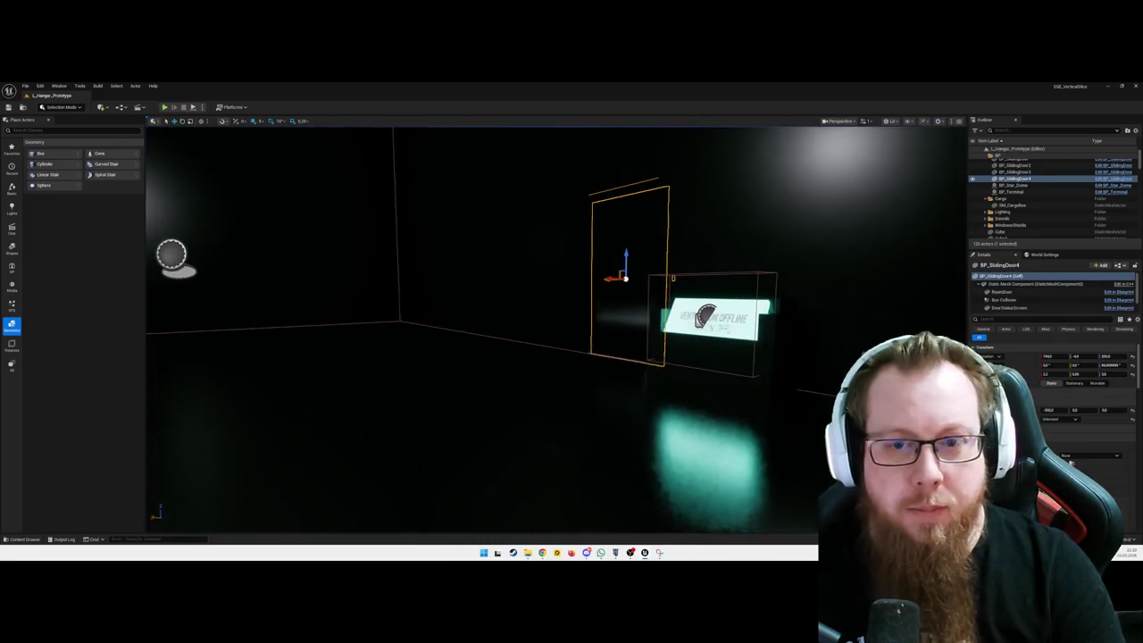
key(ctrl+space)
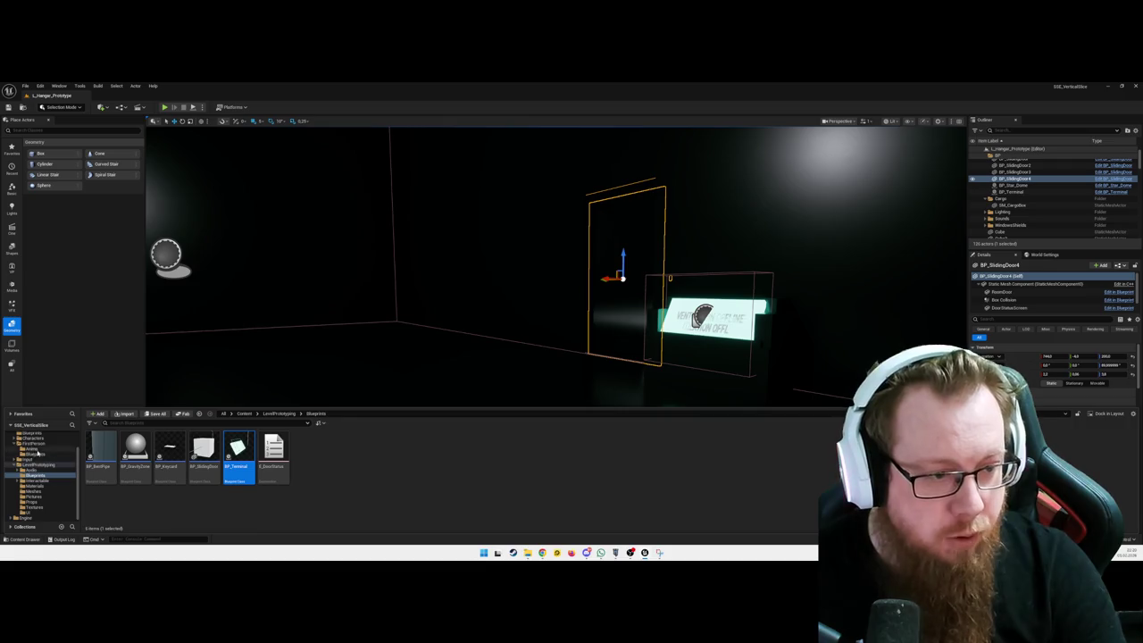
click(34, 453)
double_click(136, 454)
- Pan the Event Graph to the IA_Interact and Cast To BP_Terminal chain, and show the interact node's hidden pins
drag(394, 345, 556, 205)
drag(521, 365, 588, 325)
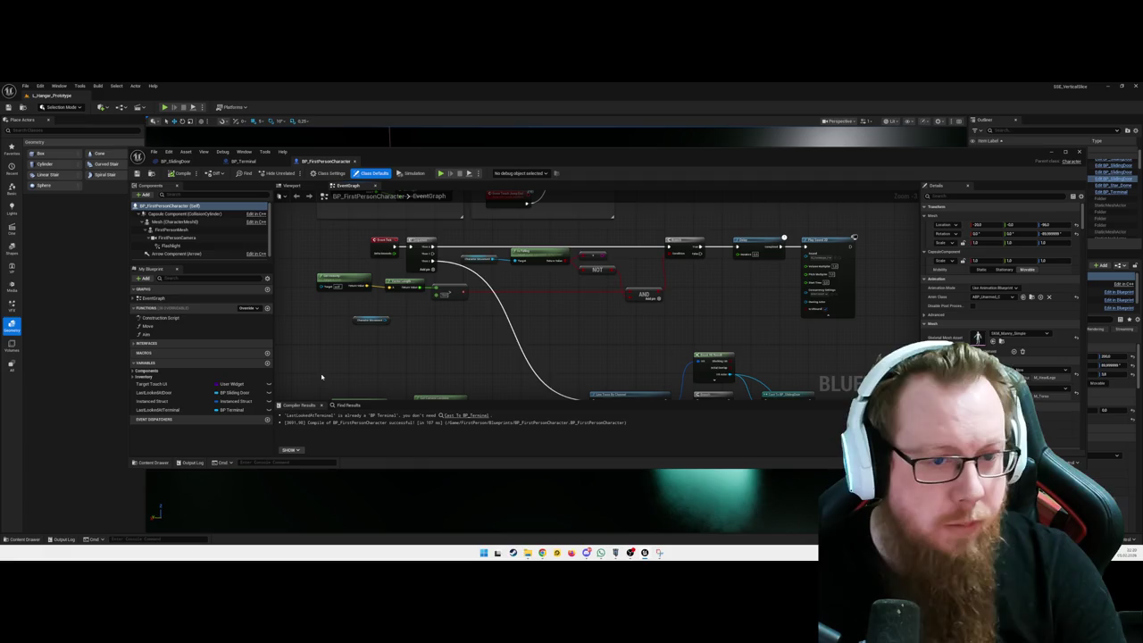
click(384, 320)
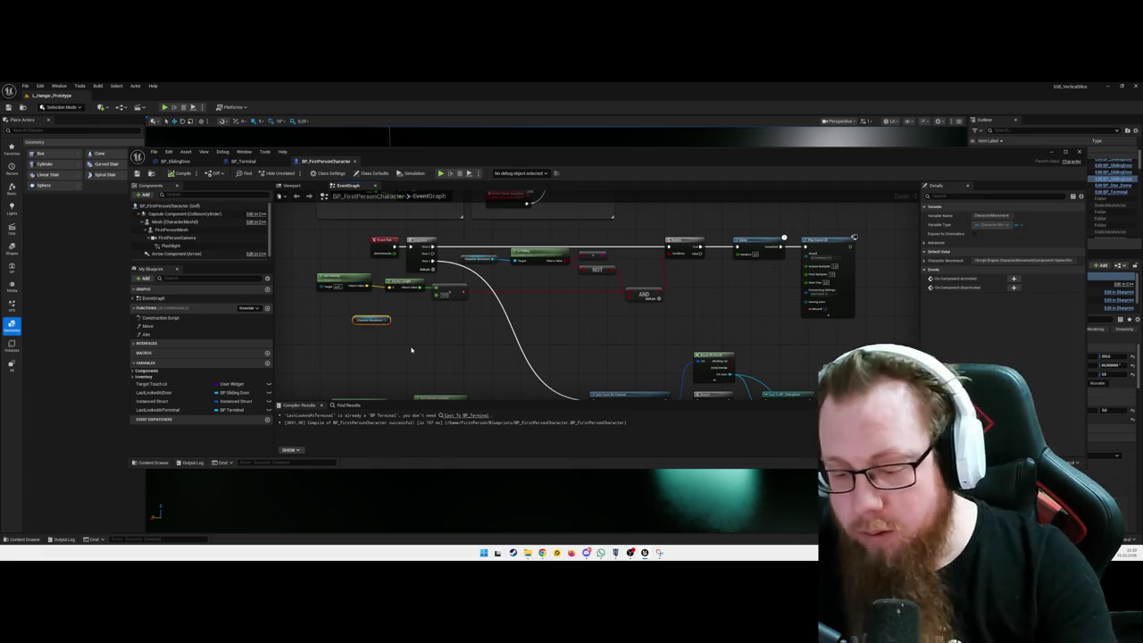
mouse_move(444, 363)
mouse_down()
mouse_move(437, 327)
mouse_move(479, 284)
mouse_move(777, 268)
mouse_move(719, 327)
mouse_move(733, 376)
mouse_move(699, 334)
mouse_move(684, 366)
mouse_up()
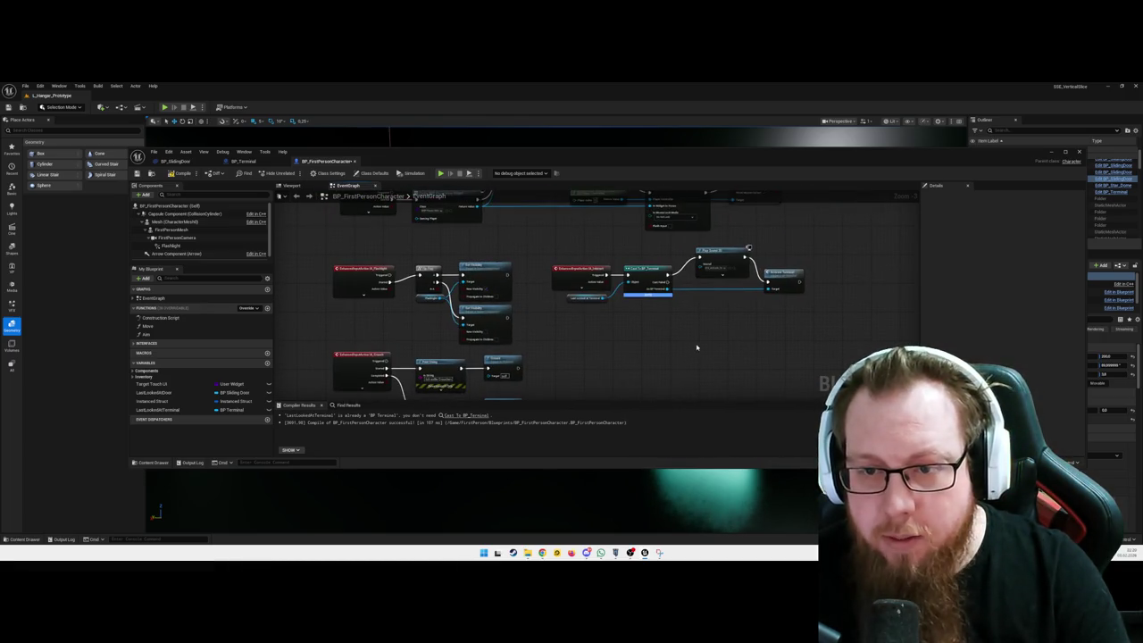
drag(614, 322, 646, 354)
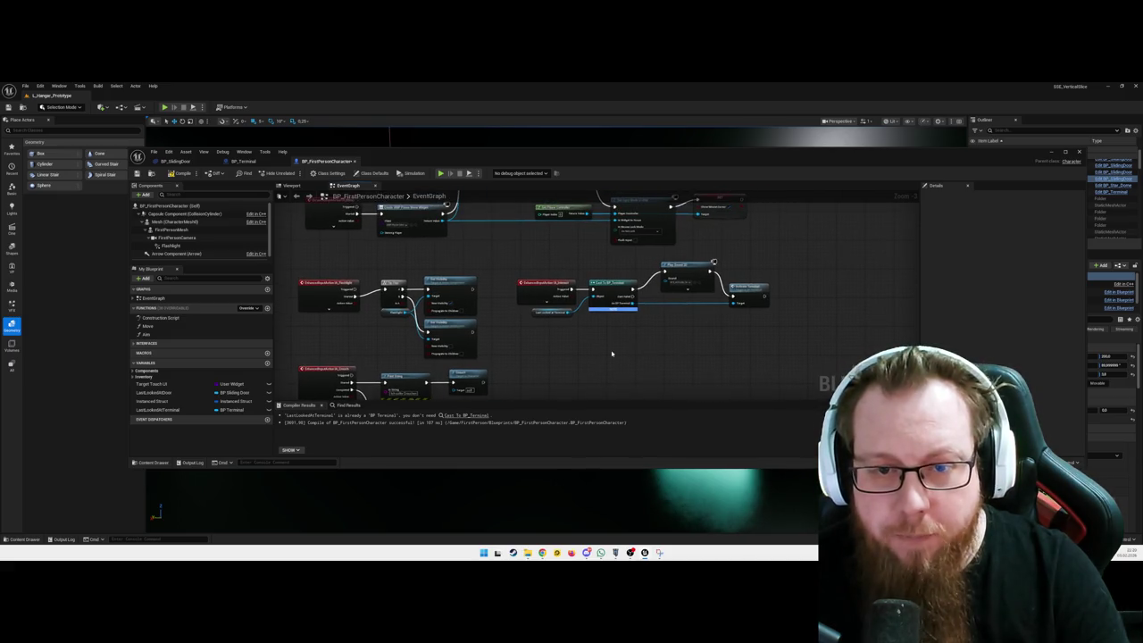
scroll(612, 354, up, 3)
click(594, 306)
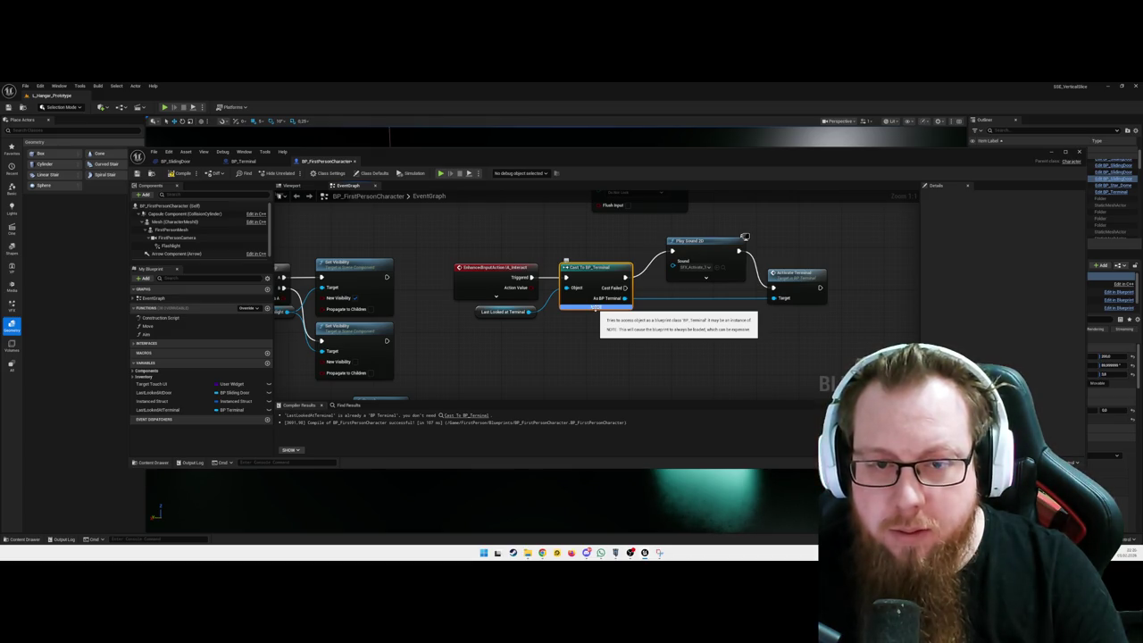
click(594, 321)
drag(633, 336, 608, 336)
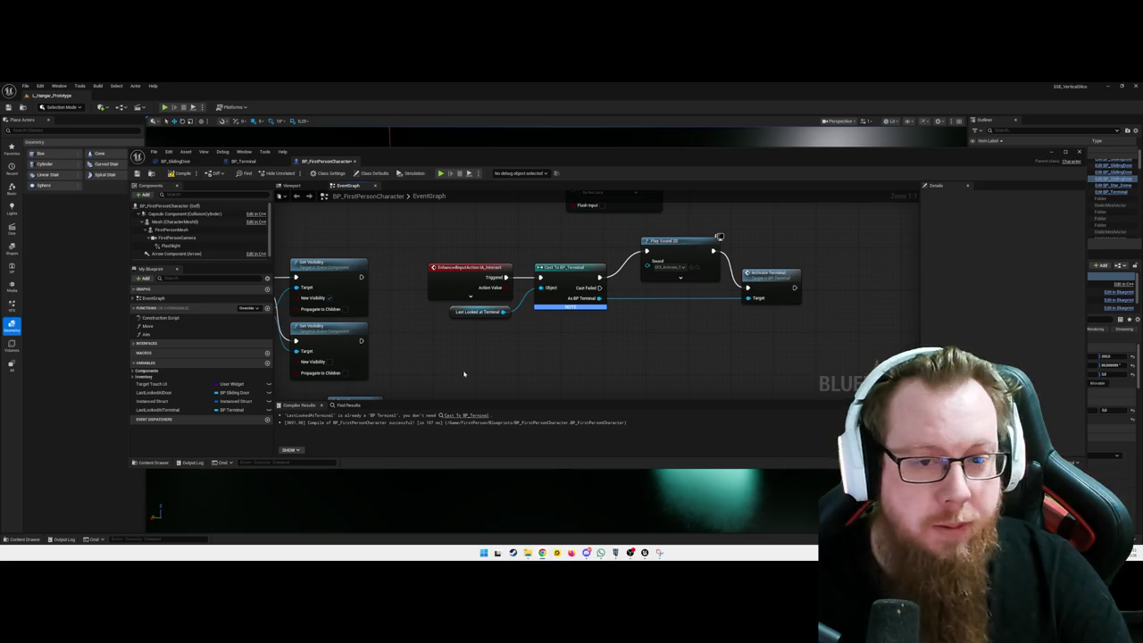
drag(490, 359, 495, 351)
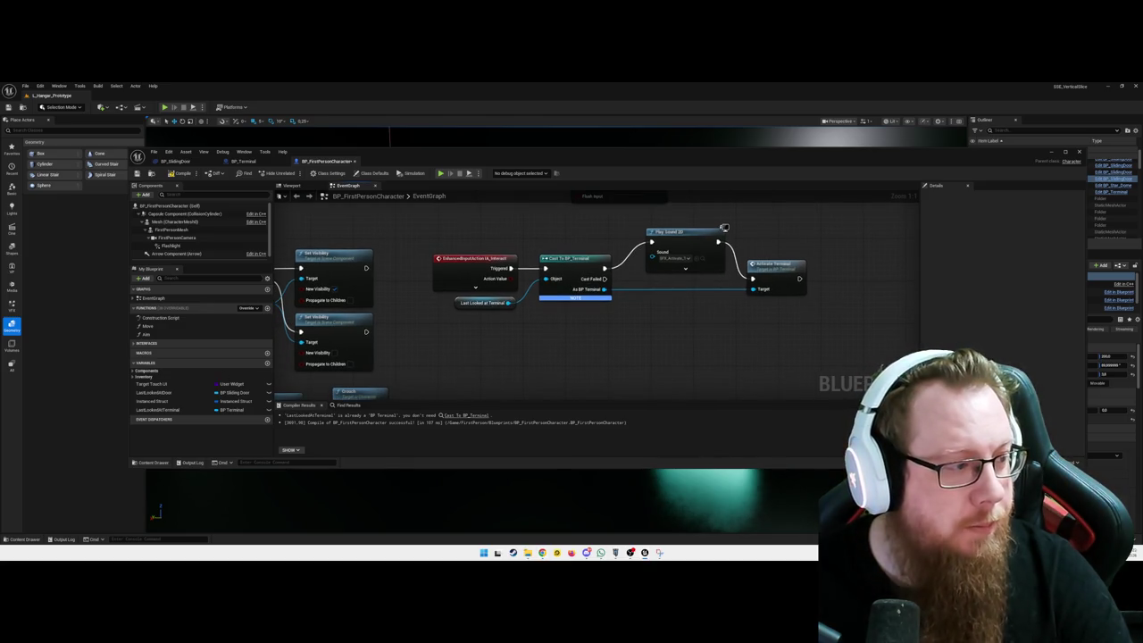
click(474, 287)
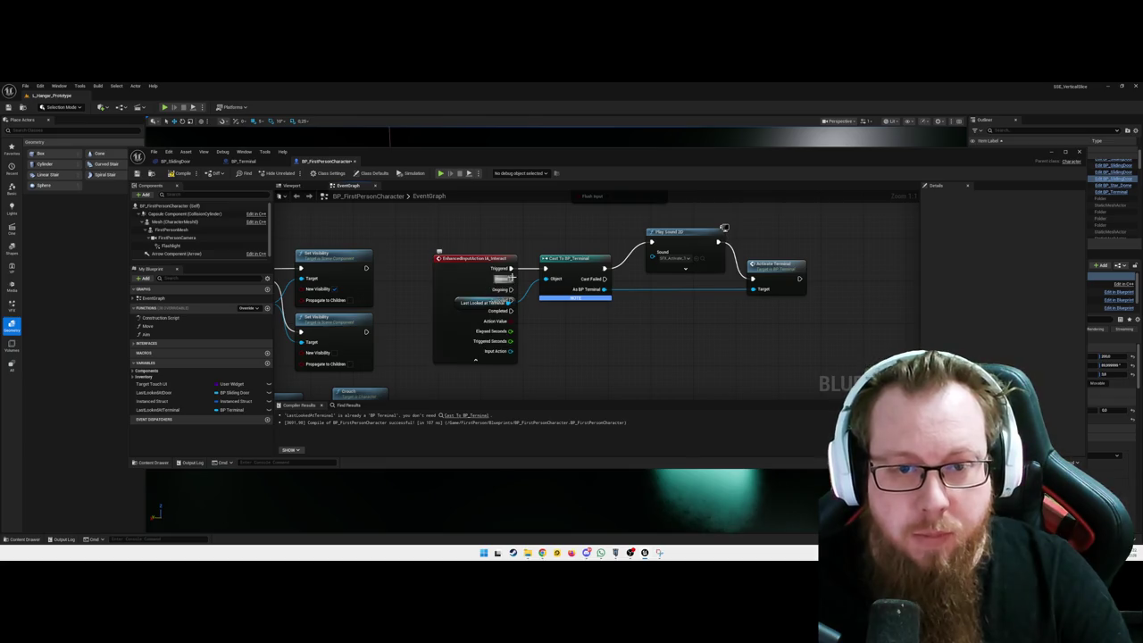
- Rewire IA_Interact so its Started pin, not Triggered, drives Cast To BP_Terminal
alt+click(511, 268)
drag(510, 278, 545, 268)
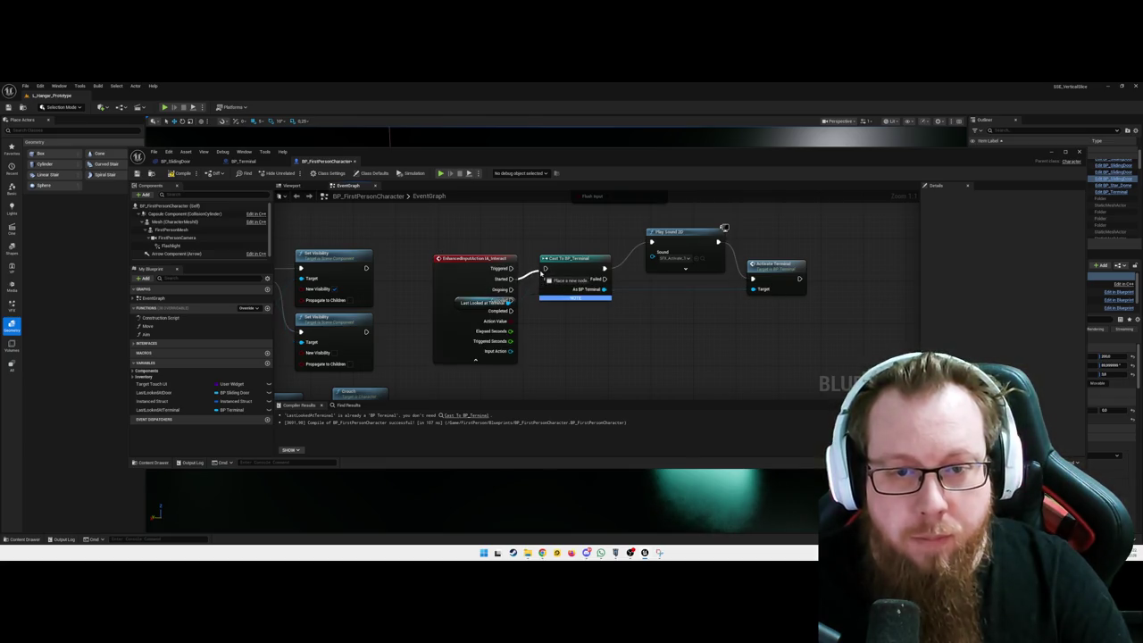
click(475, 360)
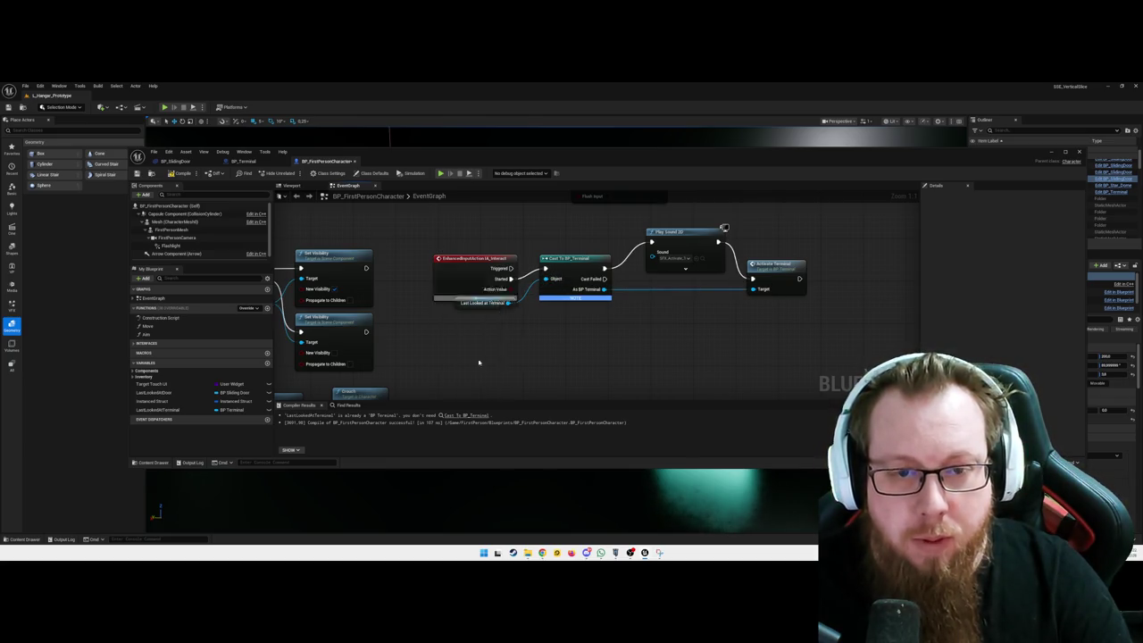
- Line up Cast To BP_Terminal, Play Sound 2D and Activate Terminal in a straight row
click(508, 268)
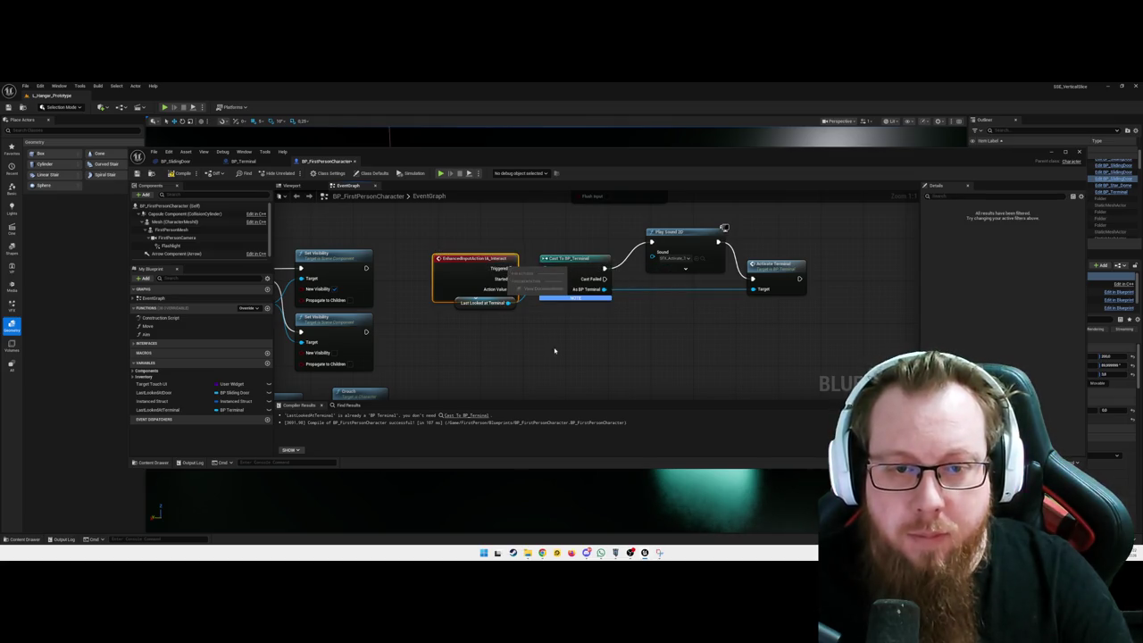
drag(581, 262, 581, 273)
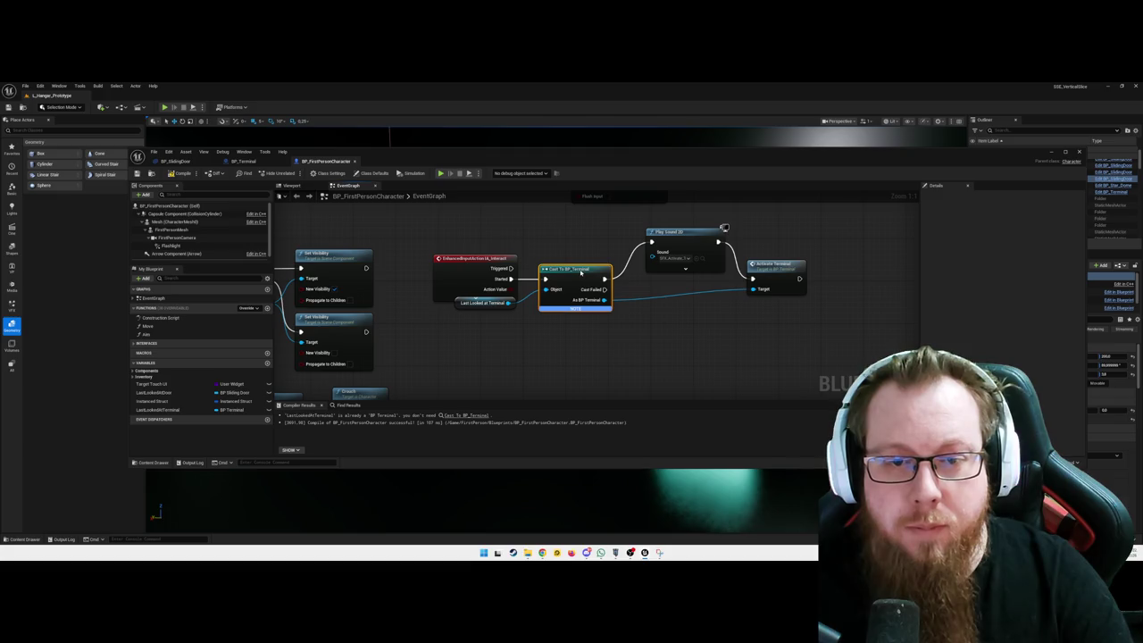
drag(690, 240, 690, 277)
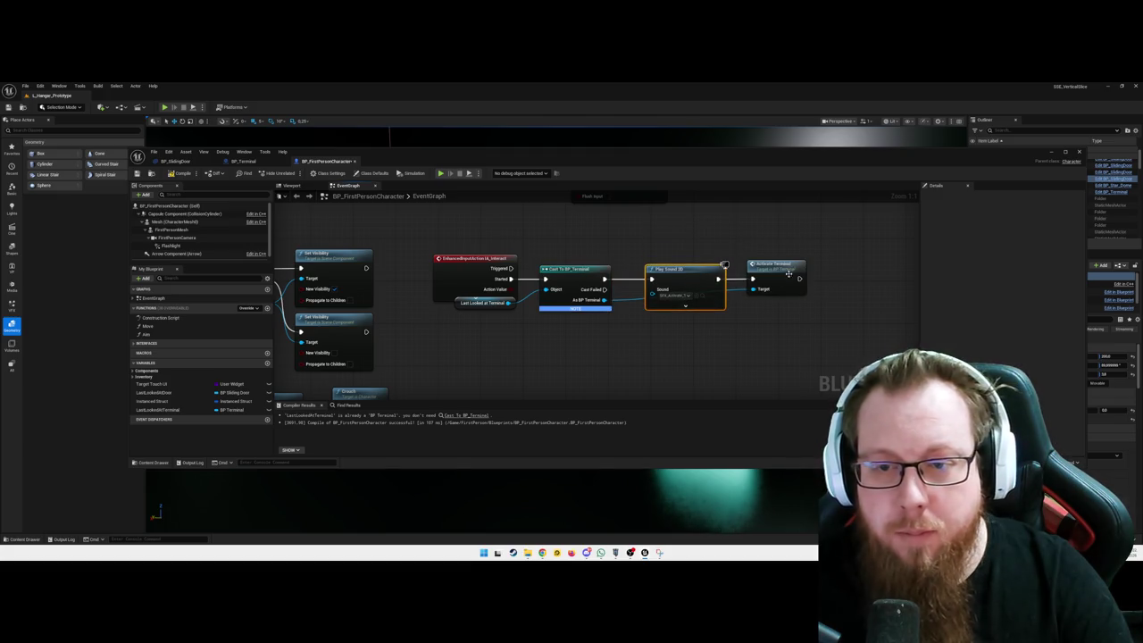
drag(773, 269, 776, 266)
click(625, 336)
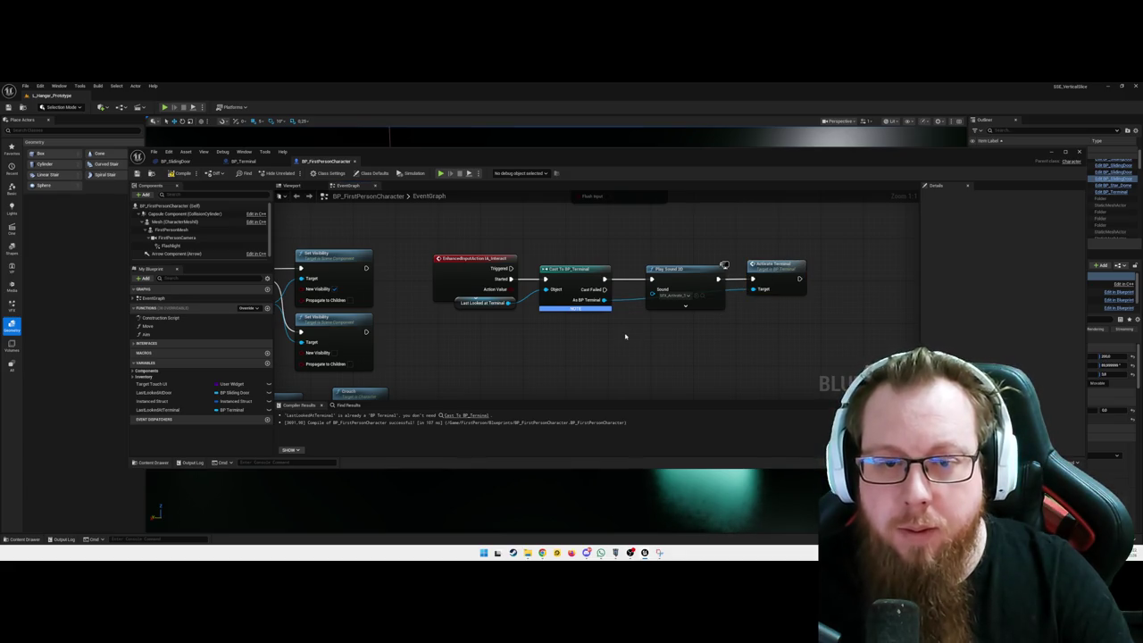
- Compile BP_FirstPersonCharacter and launch a Play-In-Editor session
key(F7)
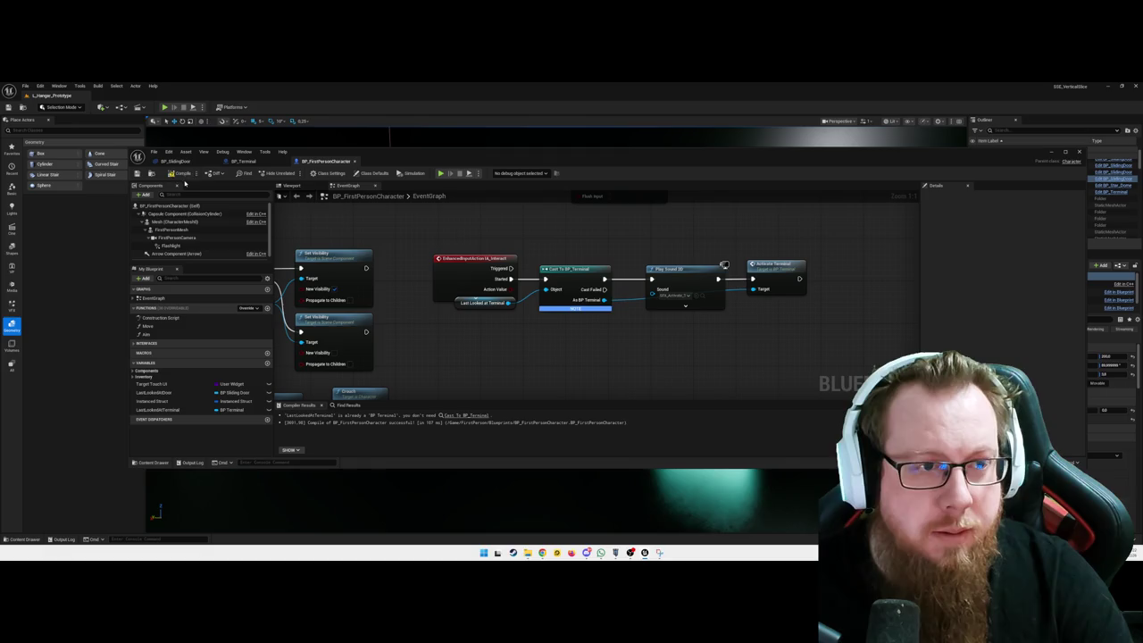
click(1051, 151)
key(alt+p)
- Walk up to the terminal, activate it with E so it reads SYSTEMS ONLINE, then stop playing
key(w)
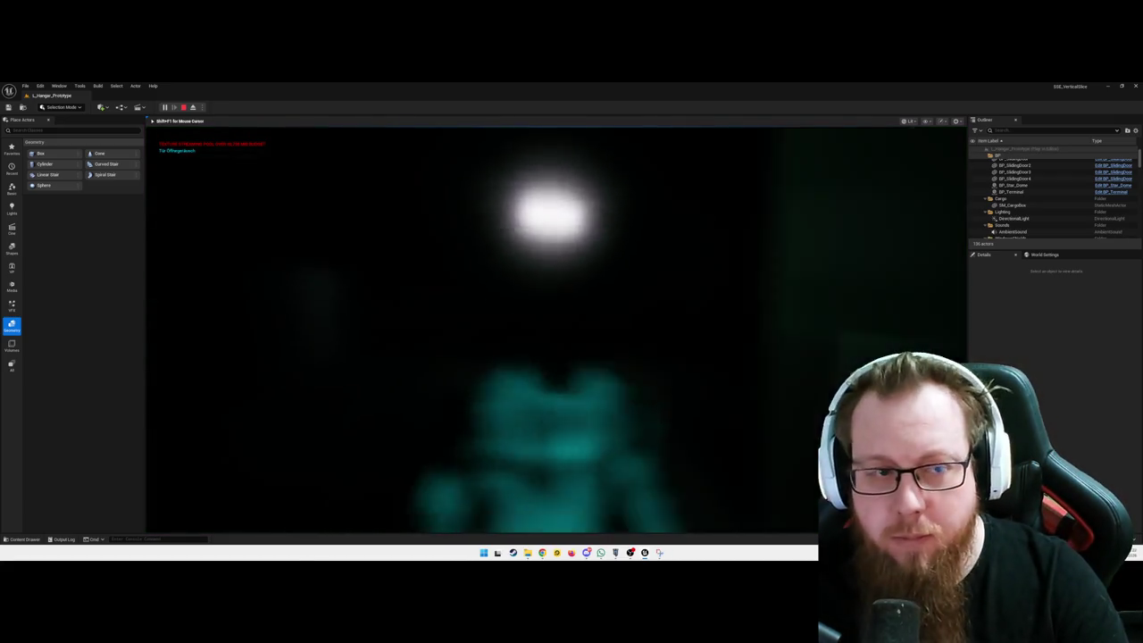
key(e)
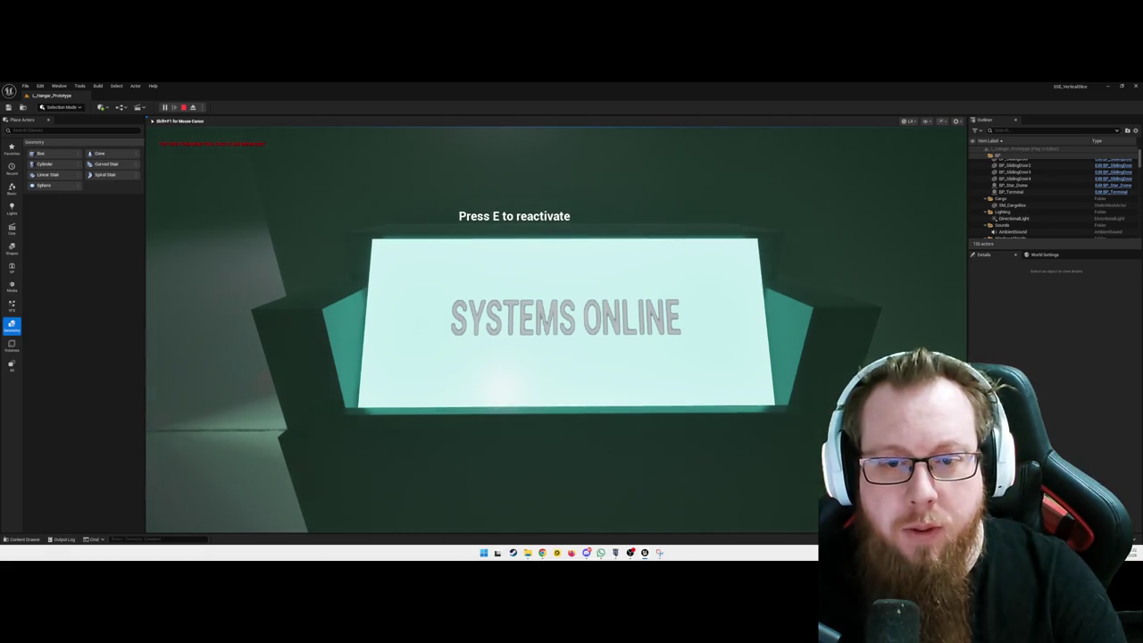
key(s)
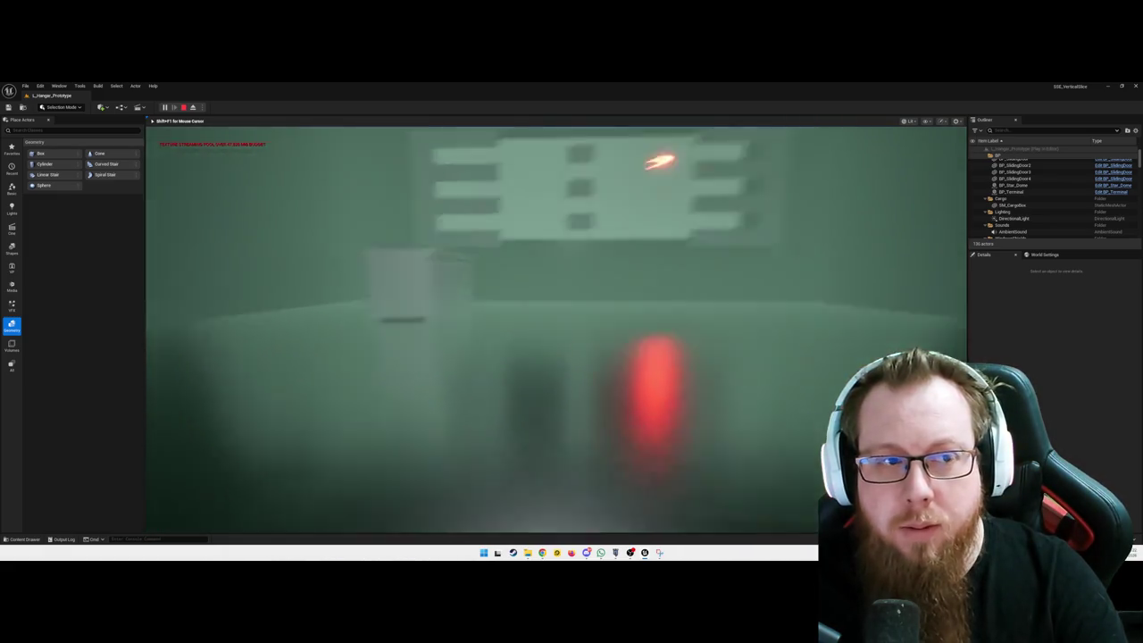
key(w)
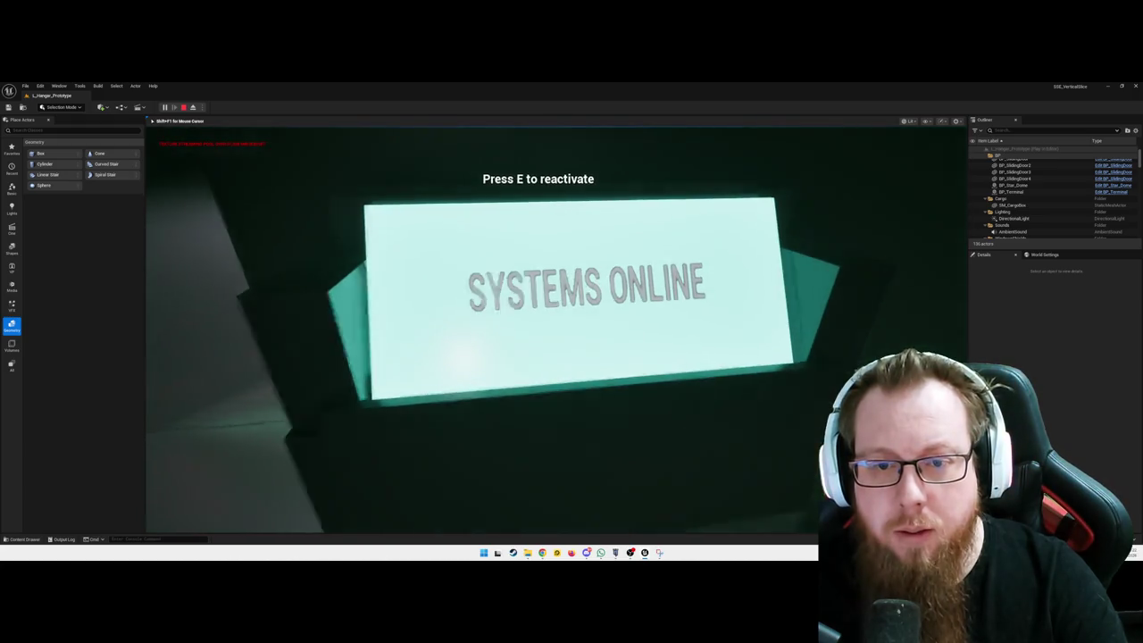
key(s)
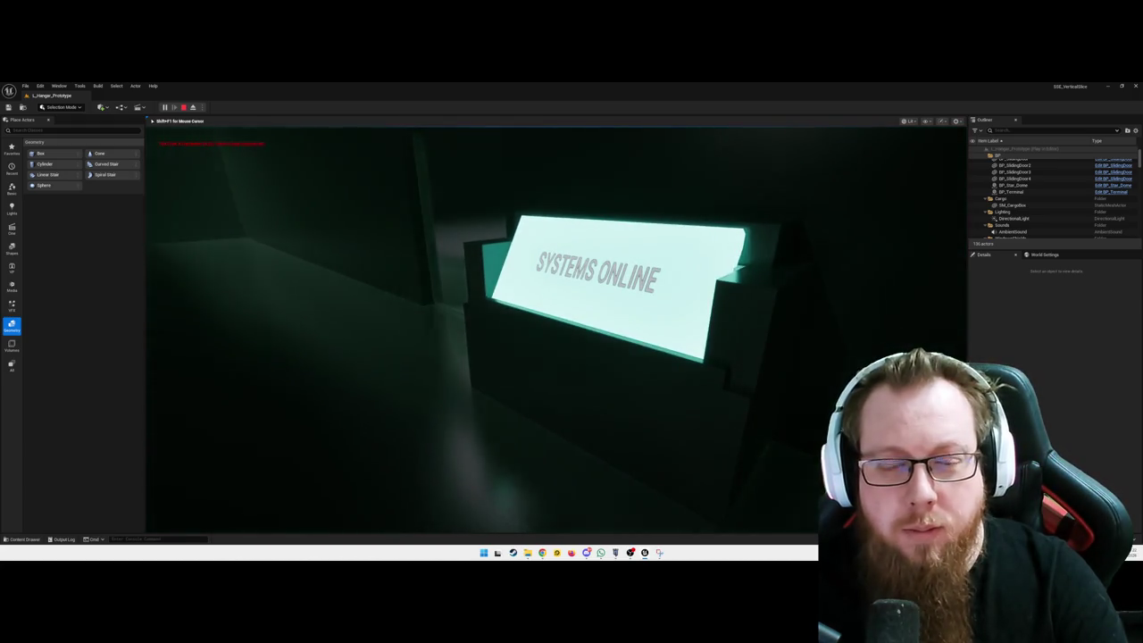
key(w)
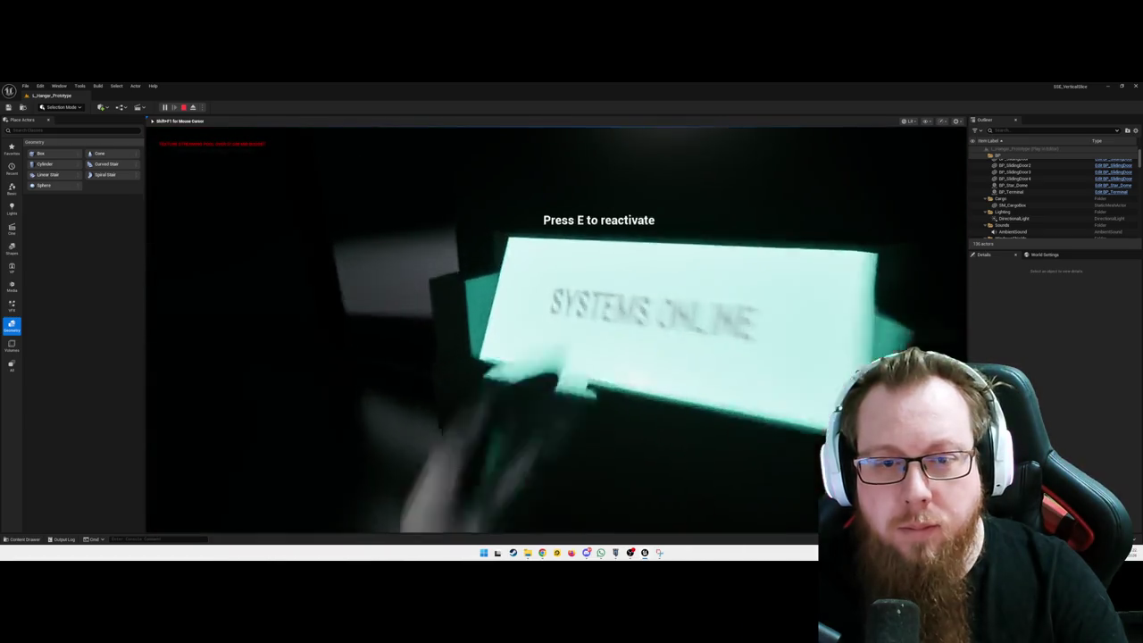
key(s)
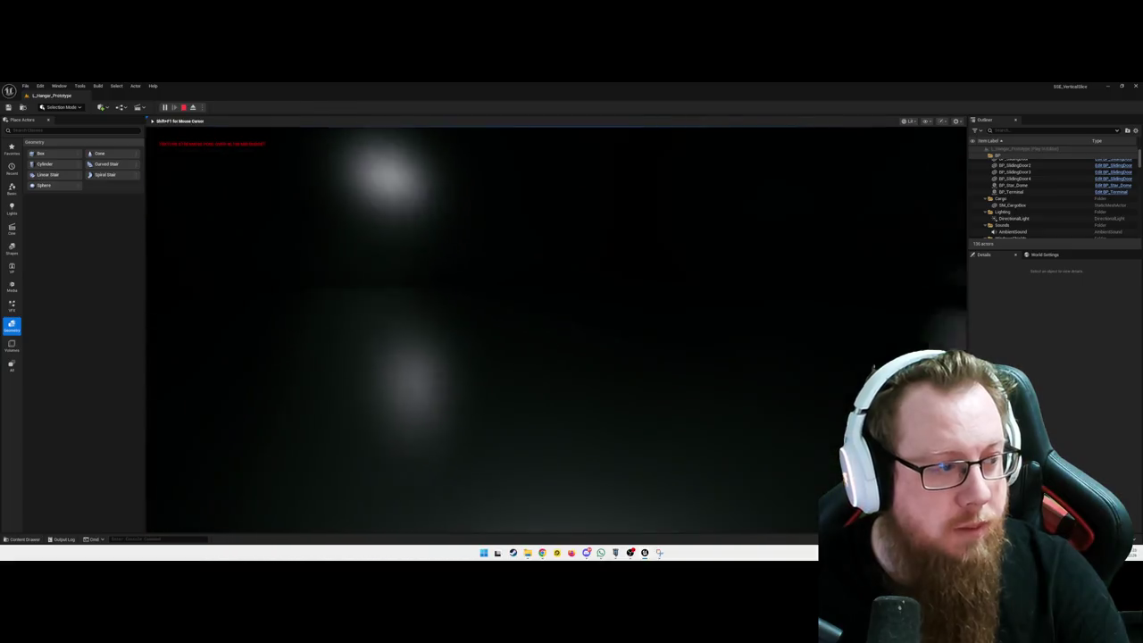
key(Escape)
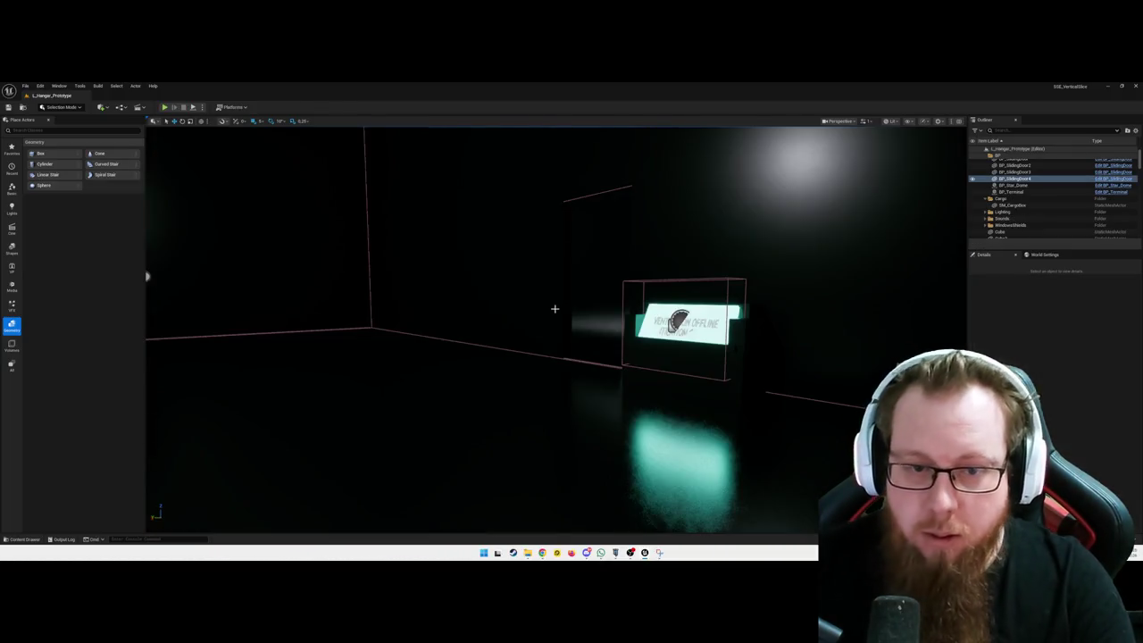
- Frame the sliding door and select the BP_Terminal actor in the level
click(570, 321)
key(f)
scroll(504, 361, up, 5)
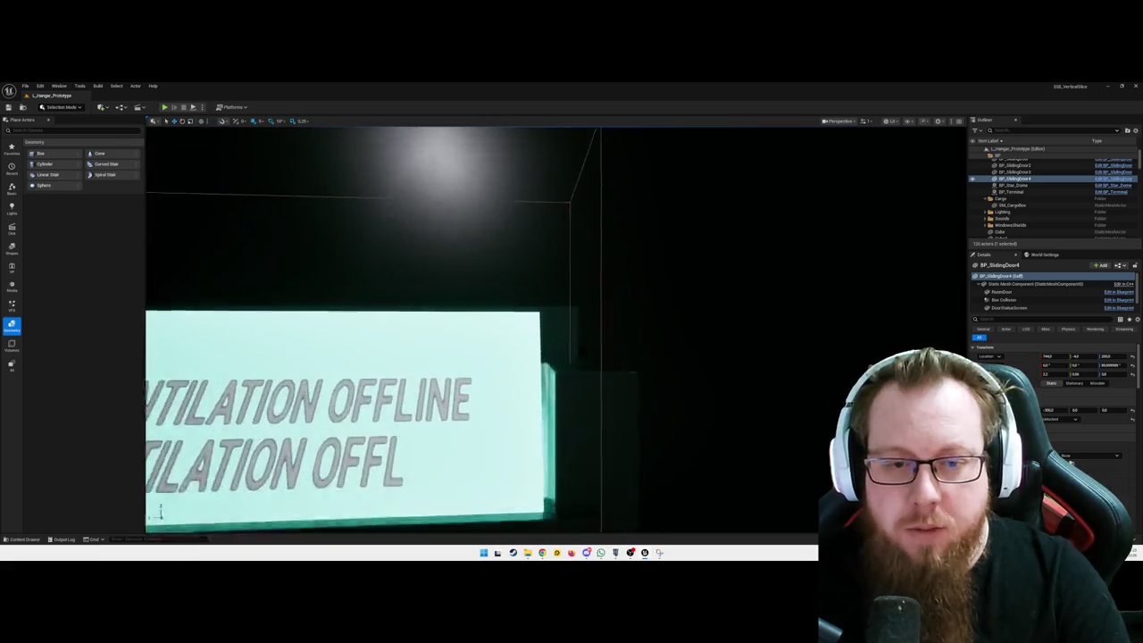
click(504, 361)
- Open the WBP_TerminalPrompt widget from the UI folder, then close it
key(ctrl+space)
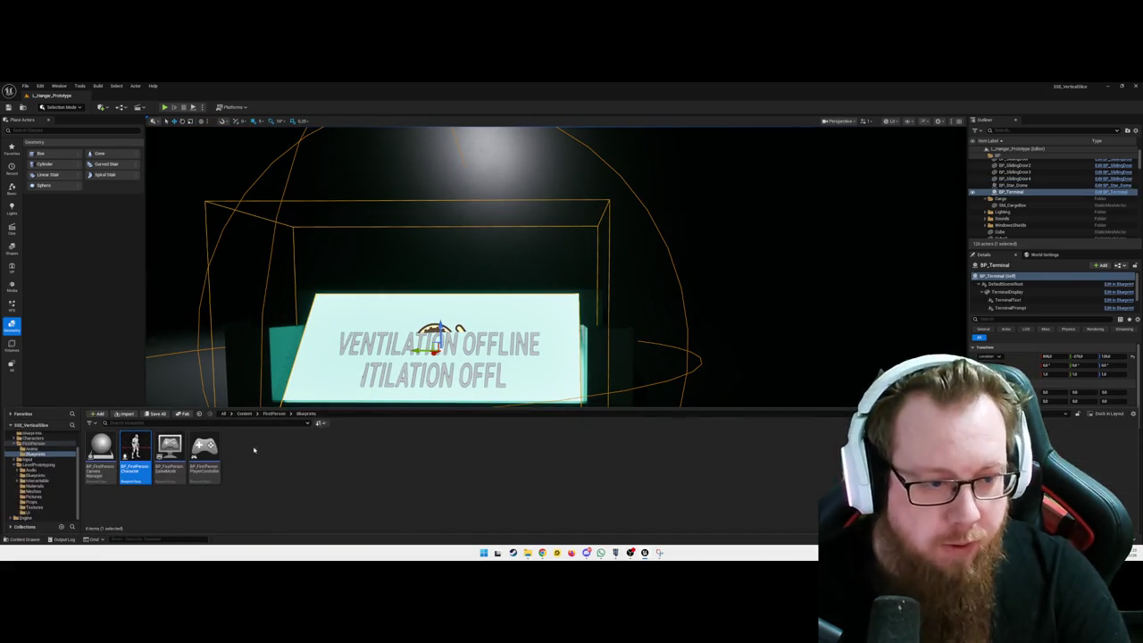
click(26, 512)
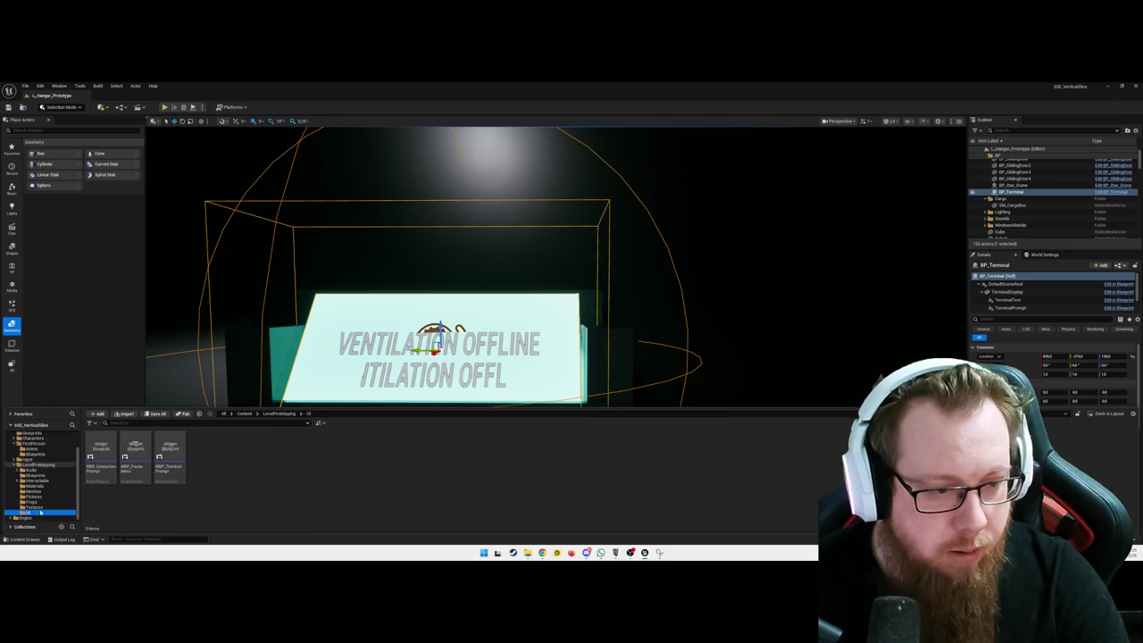
double_click(170, 463)
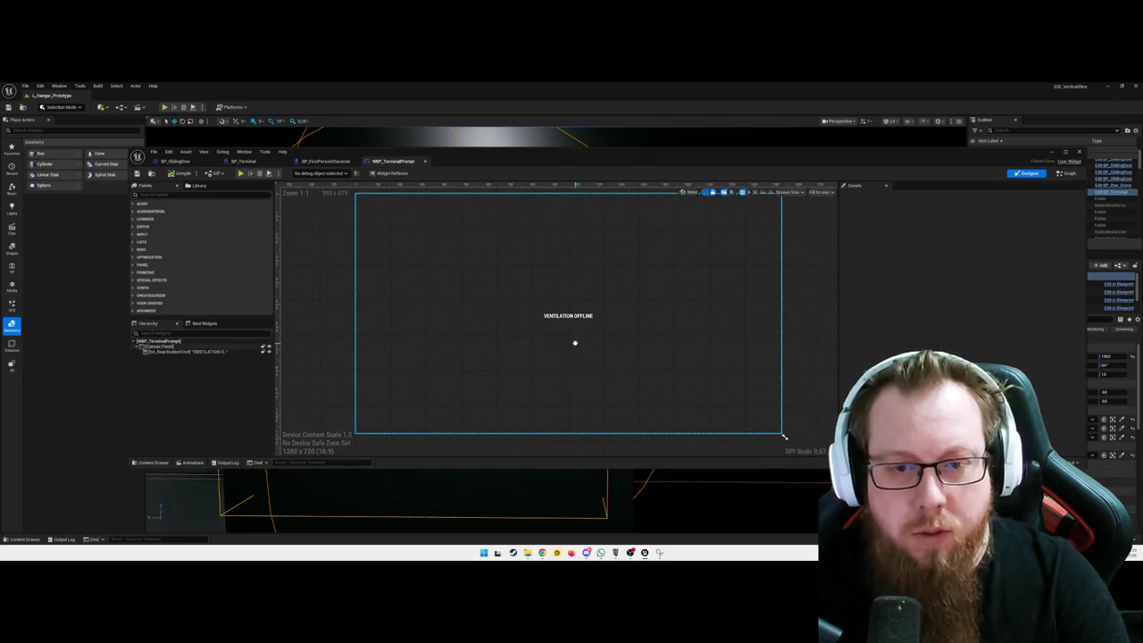
click(1079, 153)
- Open the BP_Terminal Blueprint from LevelPrototyping/Blueprints
click(25, 539)
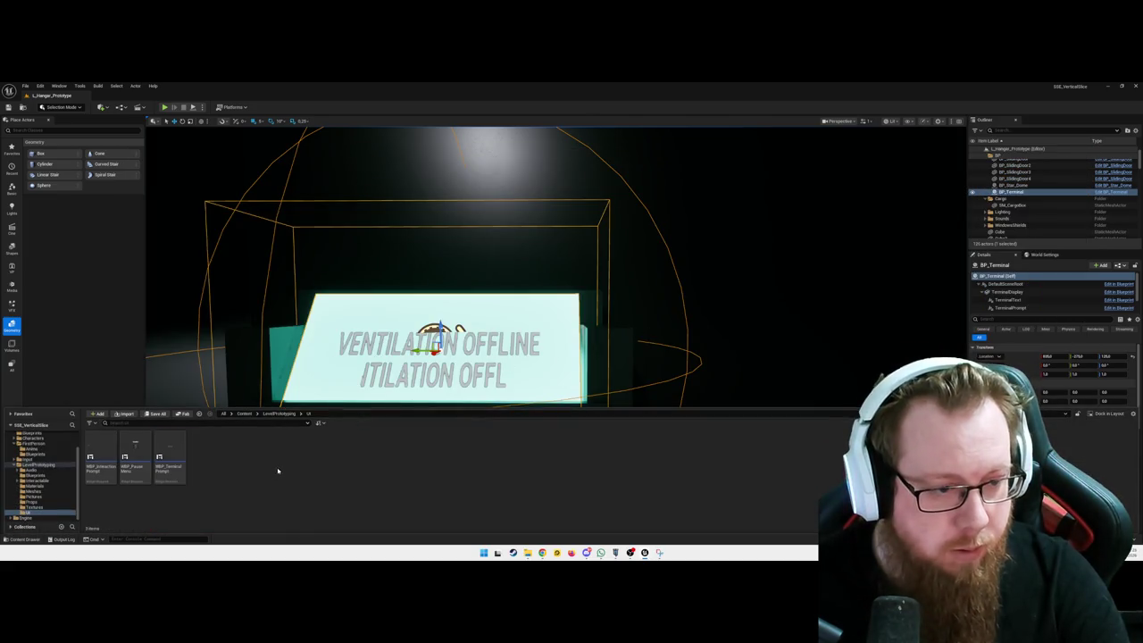
click(34, 480)
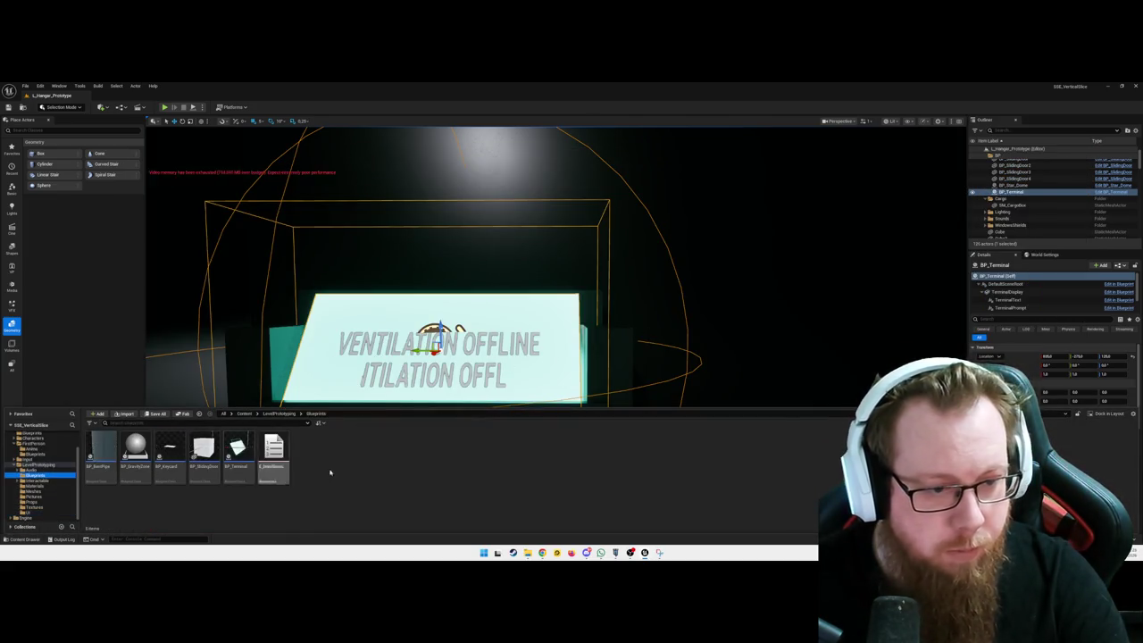
double_click(240, 472)
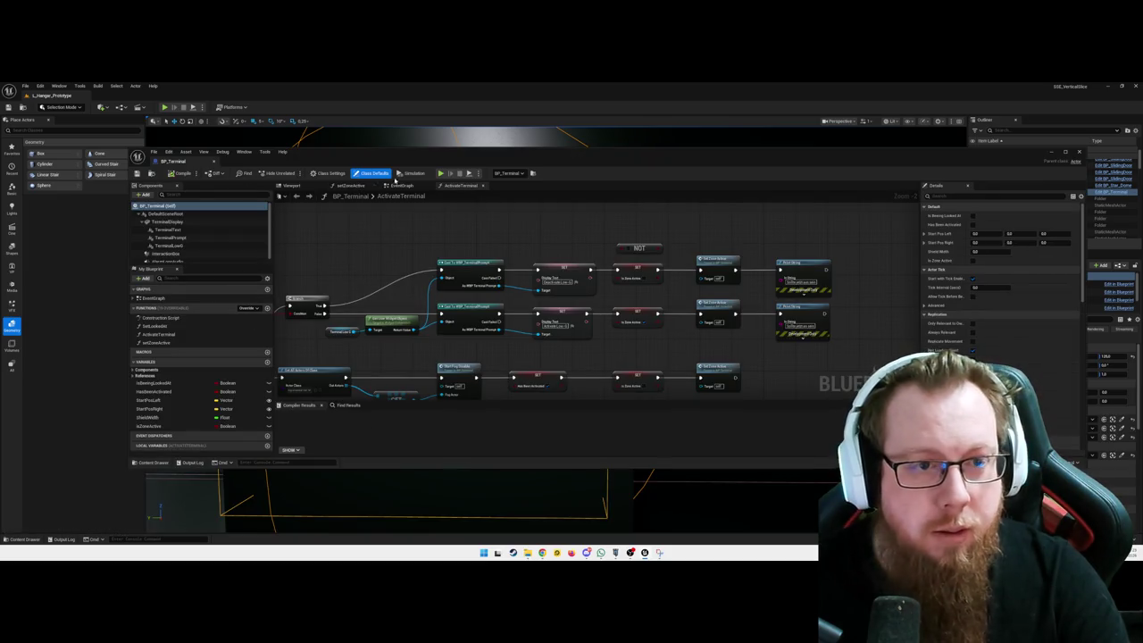
- Set the TerminalLoad widget component's Draw Size X to 200, then compile BP_Terminal
click(291, 185)
key(f)
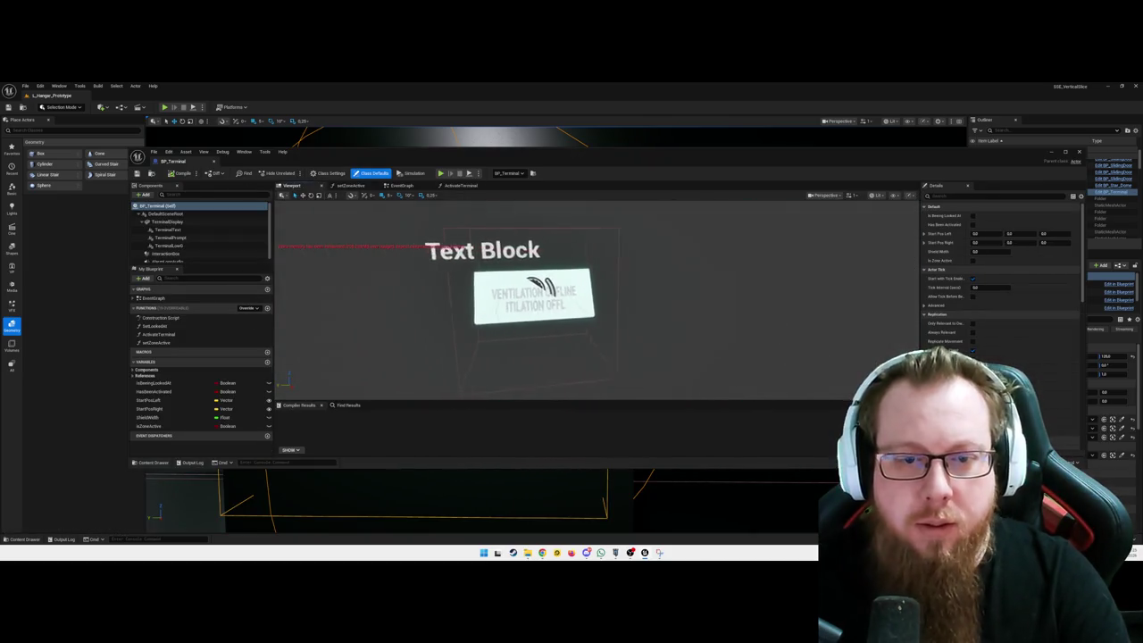
click(556, 308)
click(168, 245)
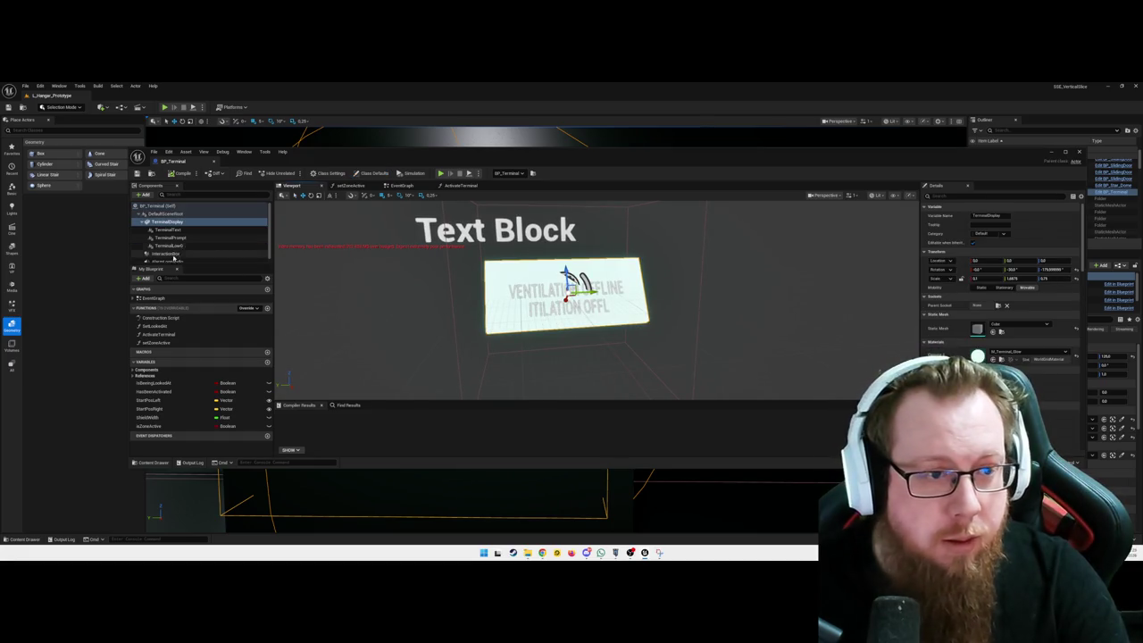
scroll(1000, 277, down, 15)
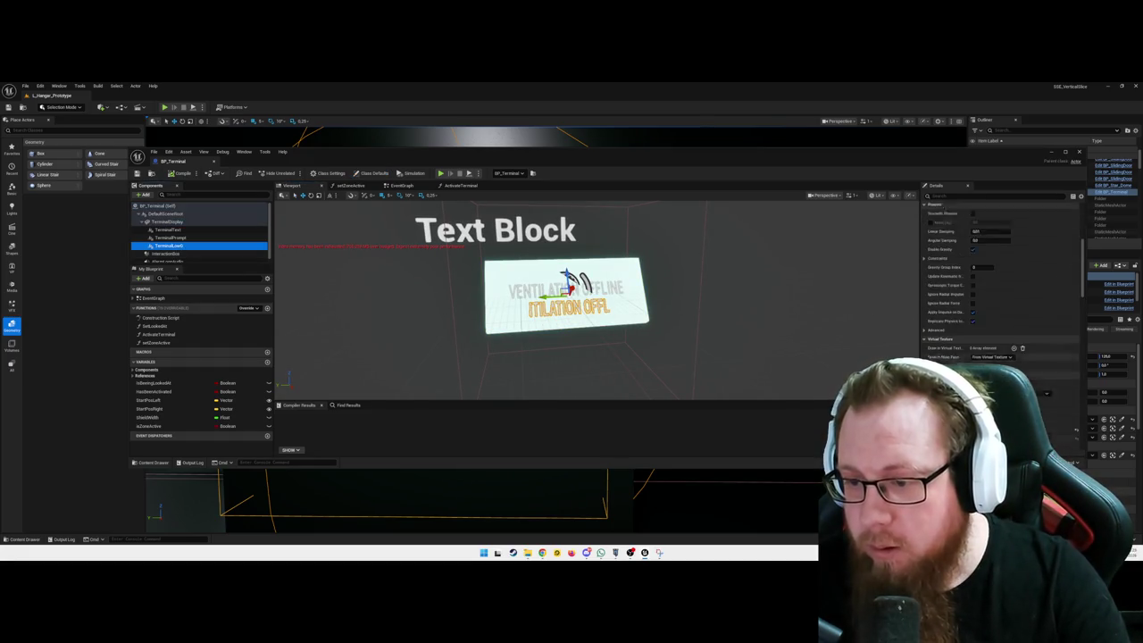
scroll(1000, 268, down, 5)
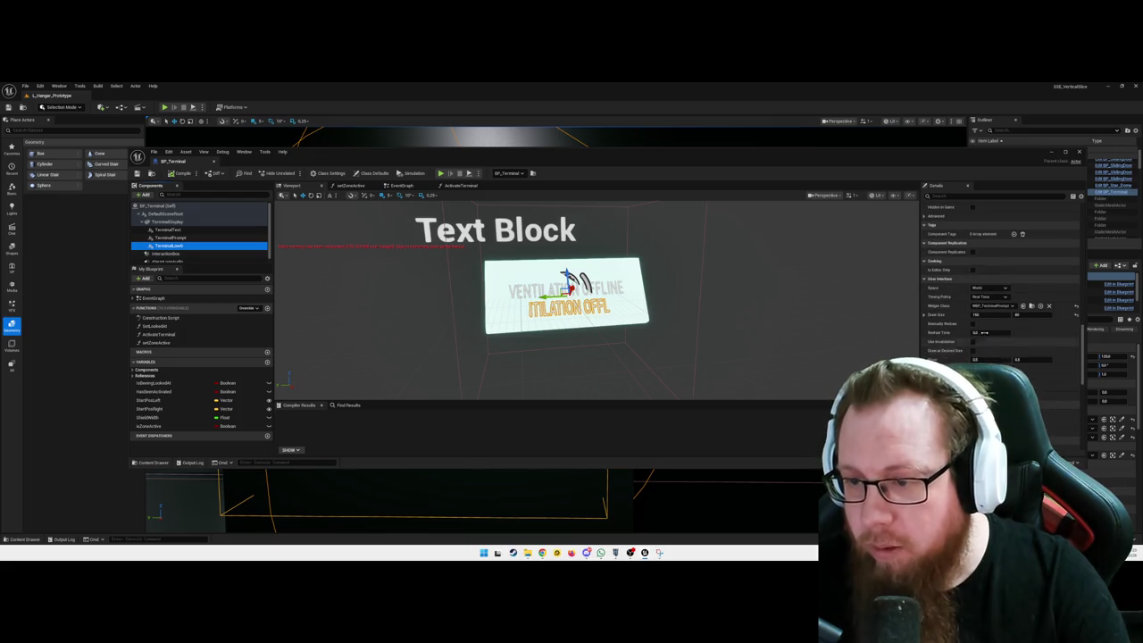
click(976, 314)
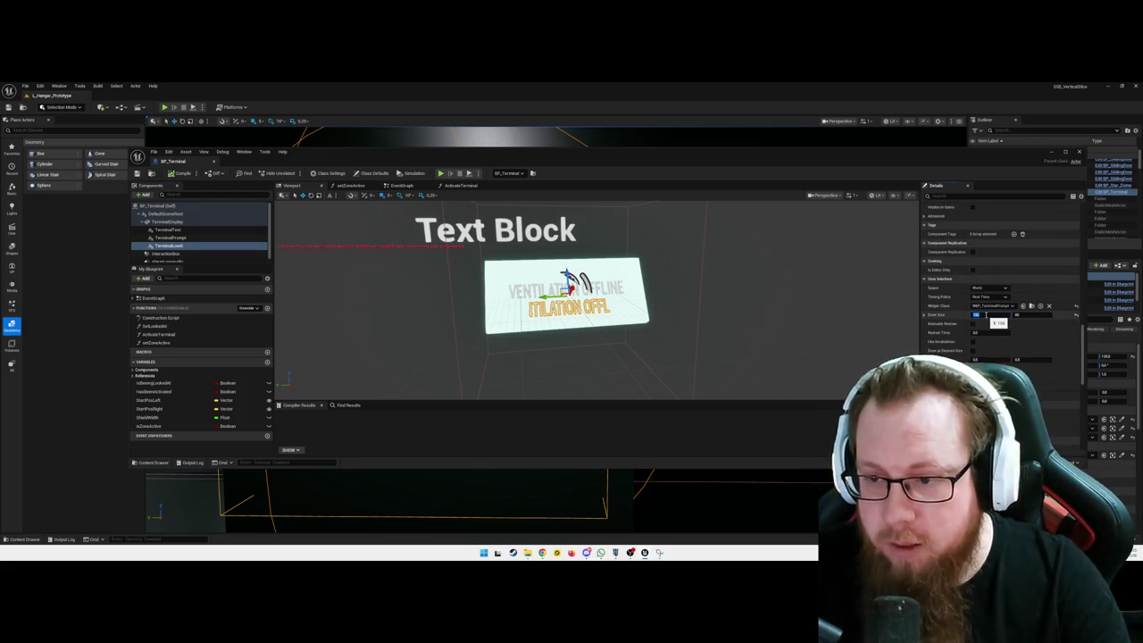
key(Return)
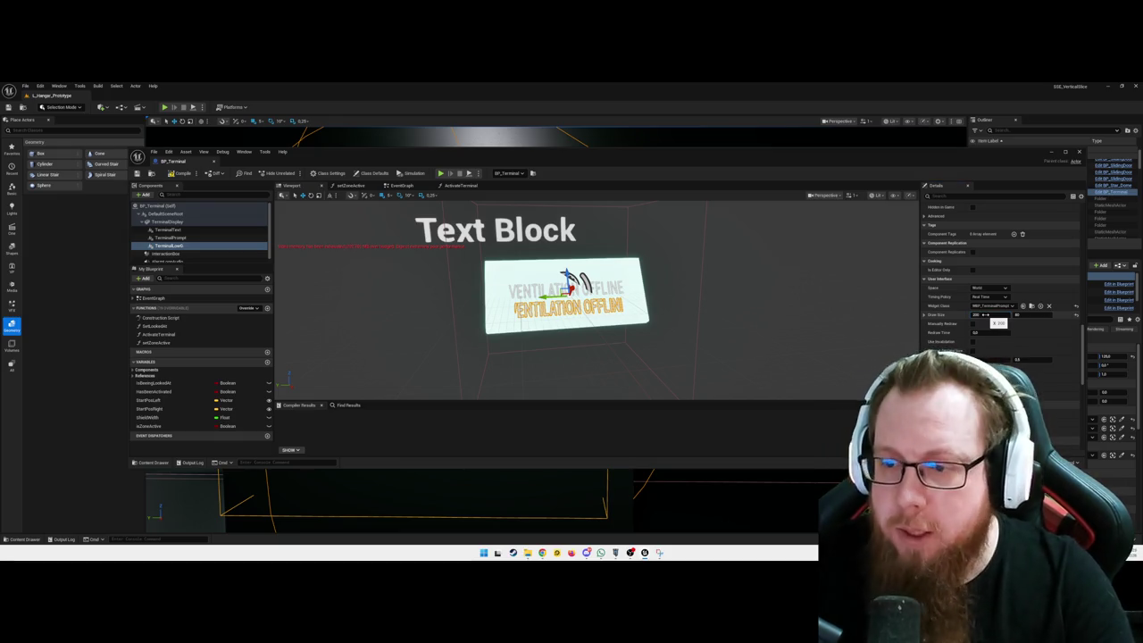
click(179, 172)
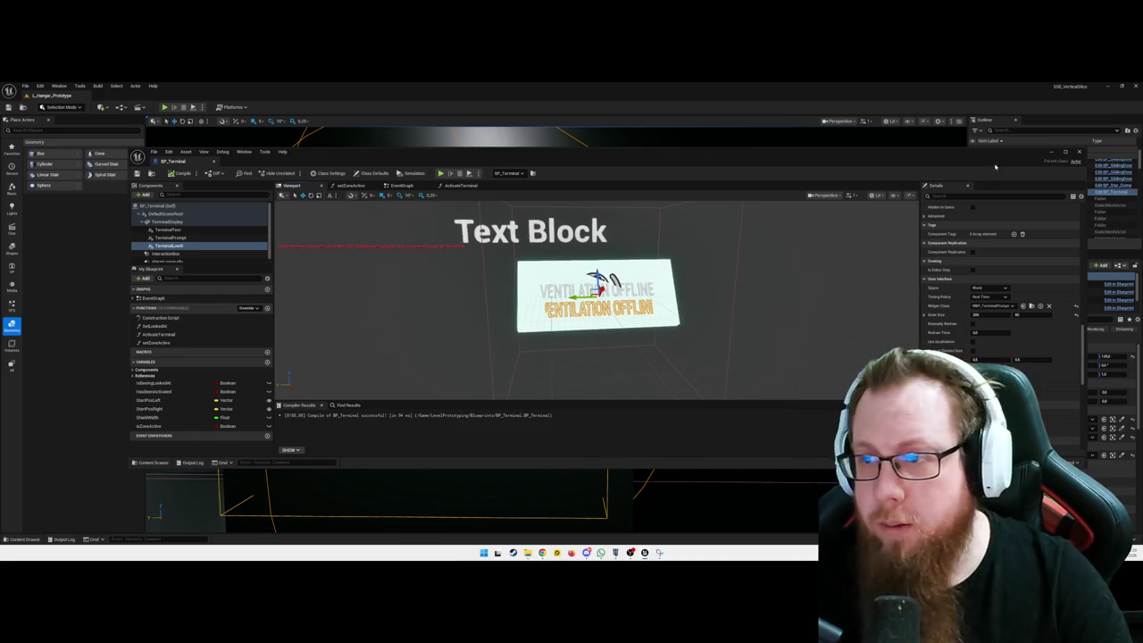
- Delete both Print String nodes from the ActivateTerminal graph and recompile
click(460, 184)
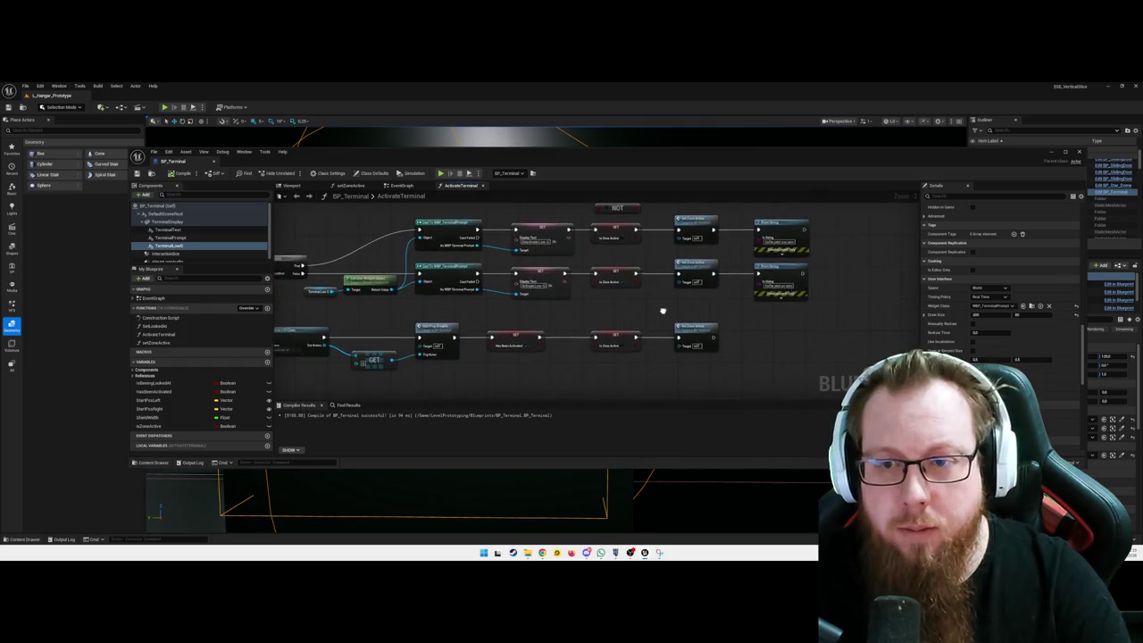
mouse_move(684, 225)
mouse_down()
mouse_move(739, 270)
mouse_move(755, 328)
mouse_up()
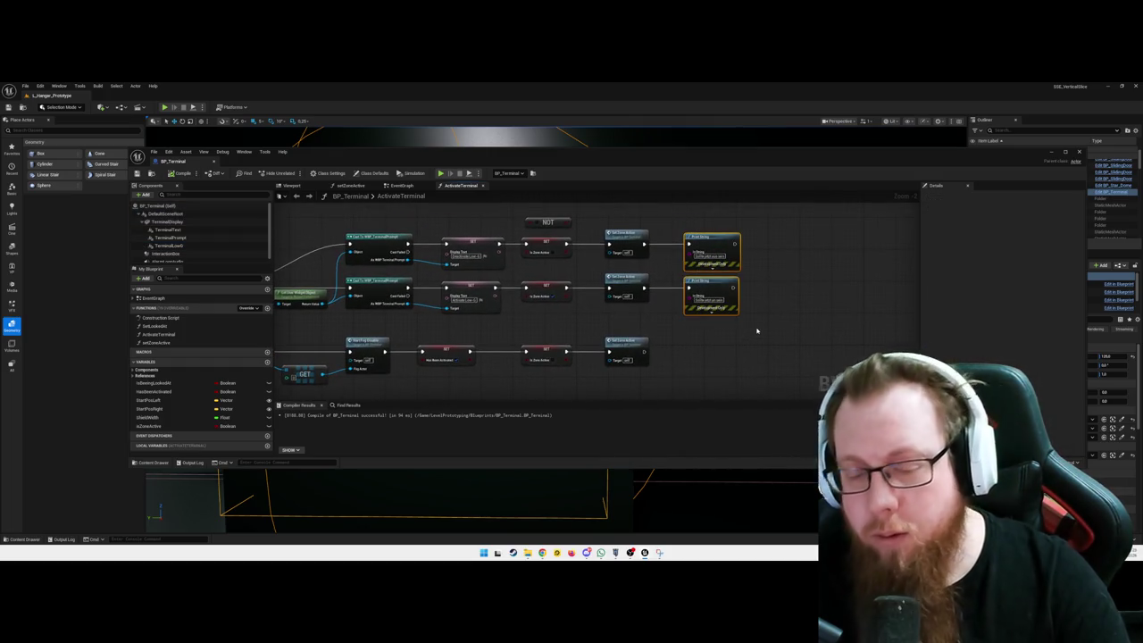
key(Delete)
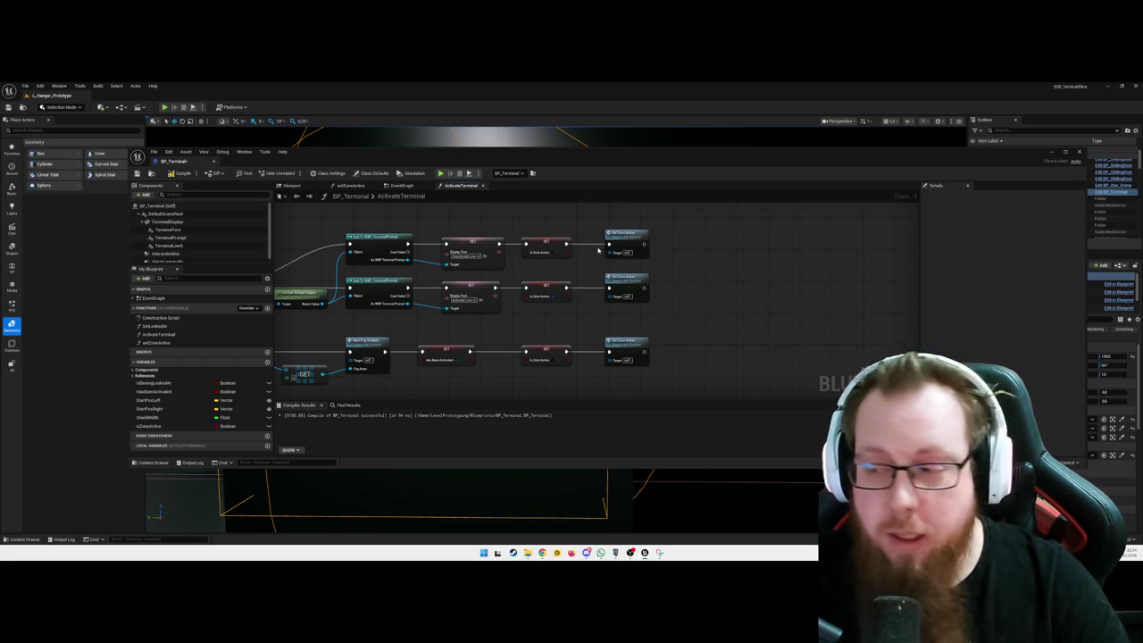
mouse_move(698, 339)
mouse_down()
mouse_move(714, 322)
mouse_move(735, 323)
mouse_up()
click(183, 173)
- Review the GET and Set HasBeenActivated nodes, then return to the level viewport
mouse_move(583, 371)
mouse_down()
mouse_move(619, 342)
mouse_move(678, 366)
mouse_up()
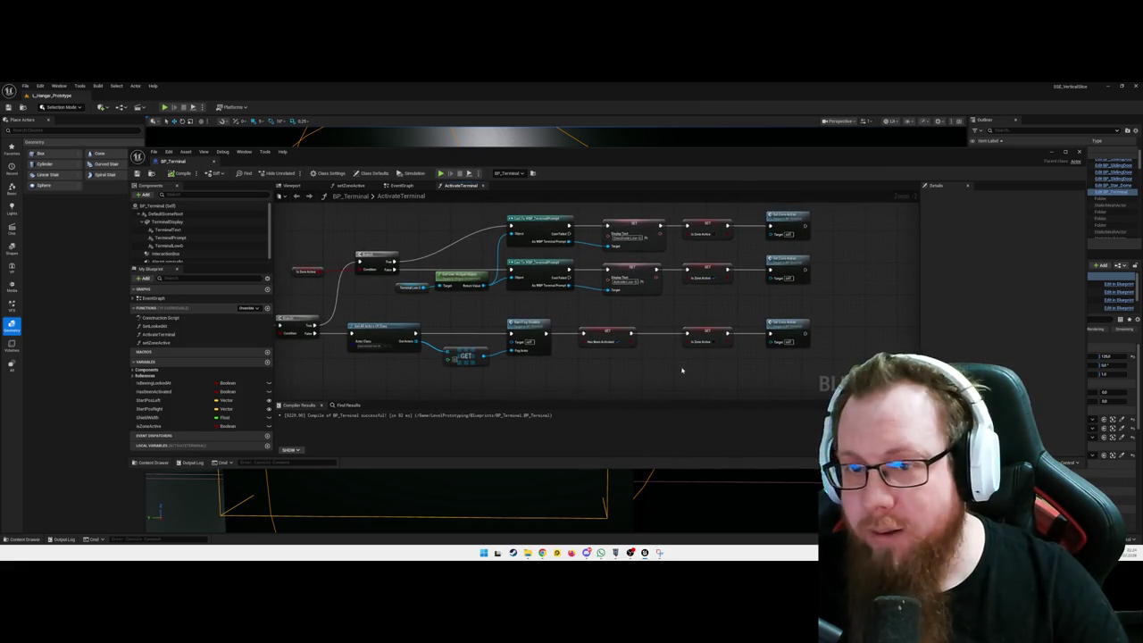
scroll(659, 351, down, 1)
mouse_move(658, 350)
mouse_down()
mouse_move(698, 368)
mouse_move(637, 366)
mouse_move(673, 374)
mouse_up()
click(553, 349)
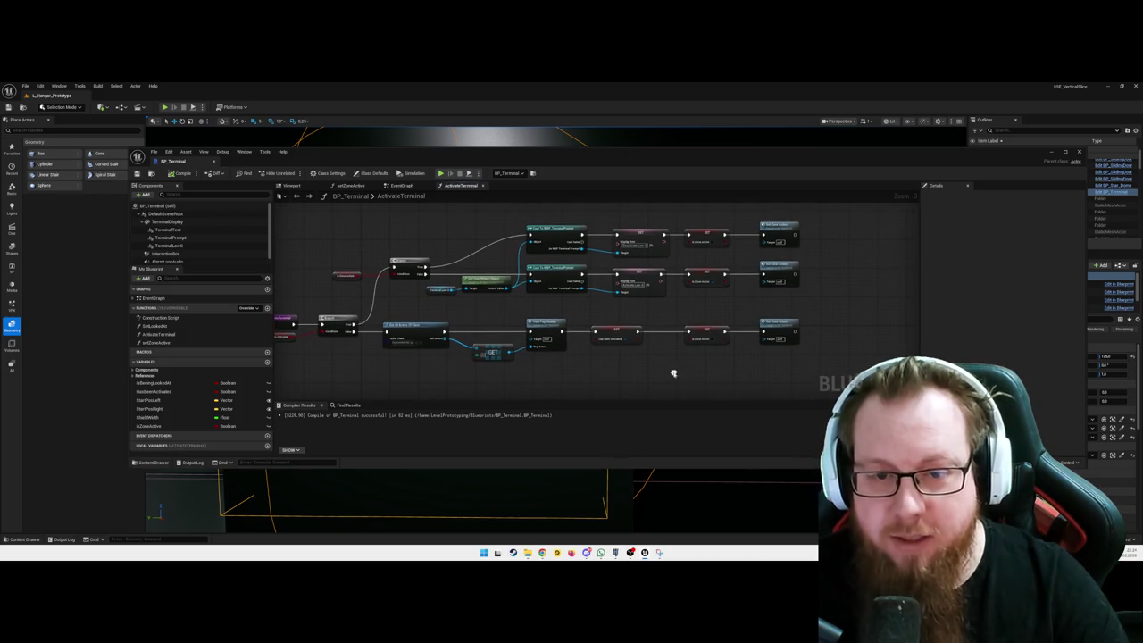
click(632, 332)
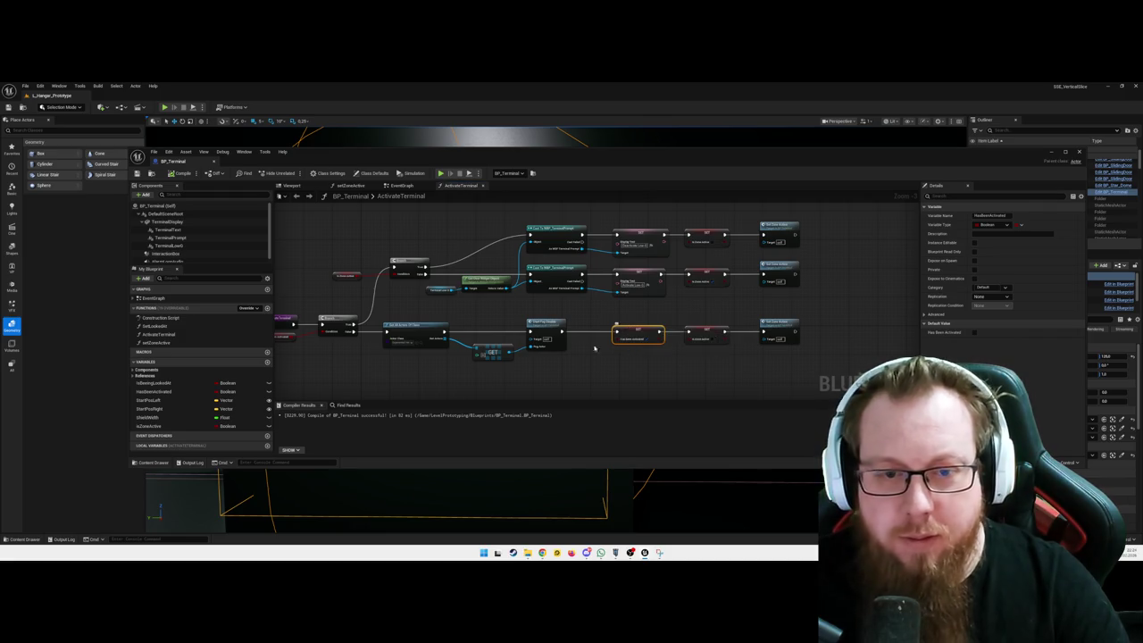
drag(577, 387, 589, 381)
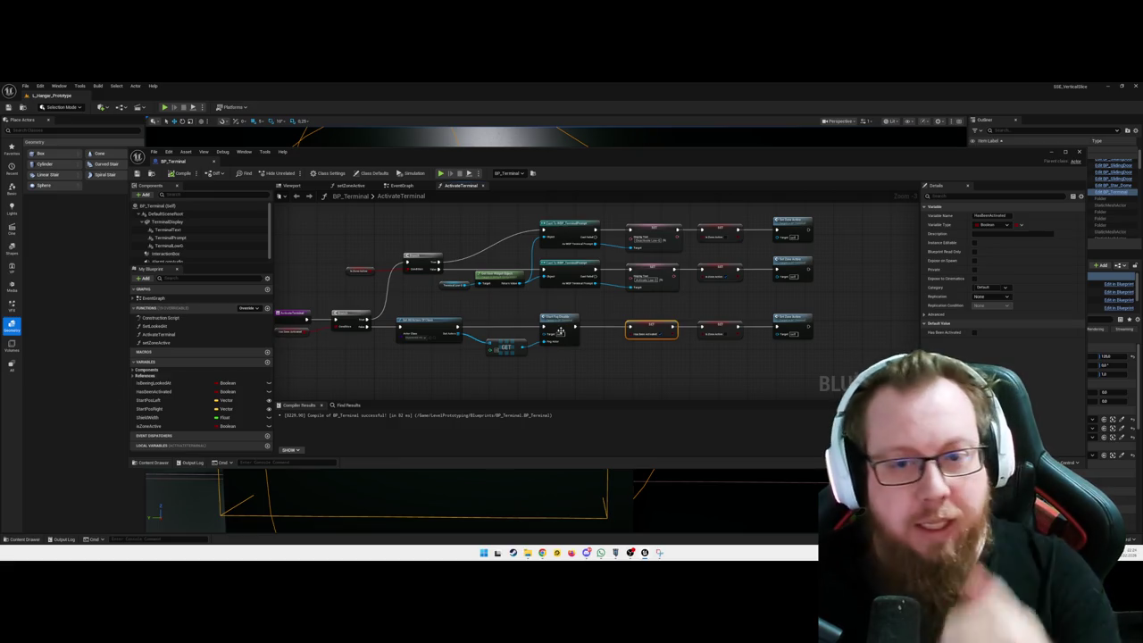
drag(595, 372, 569, 381)
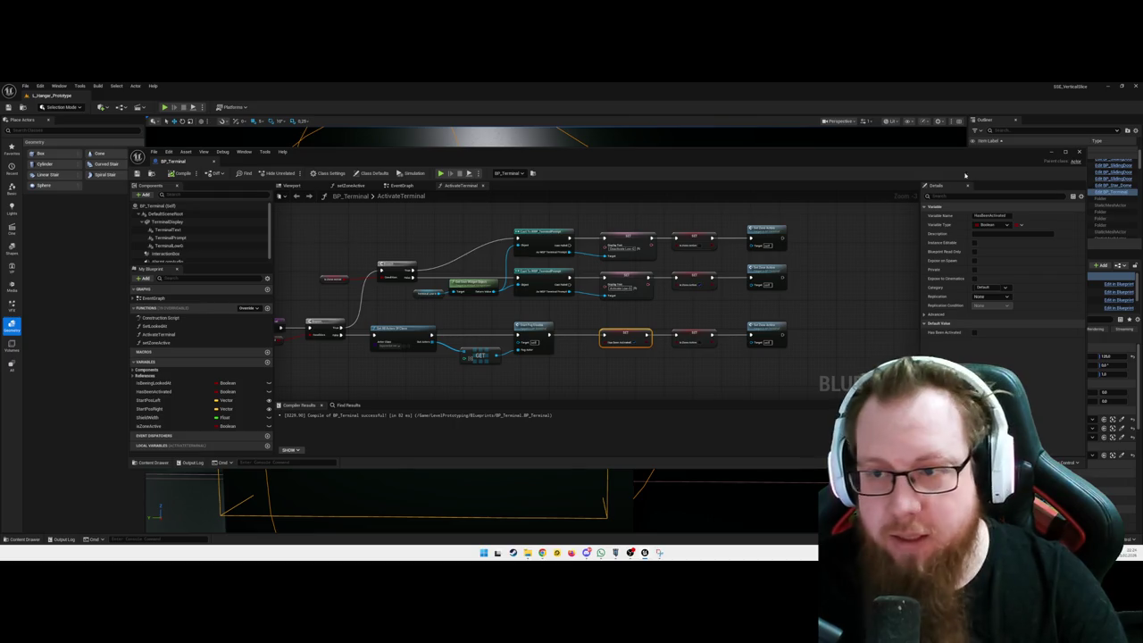
click(1051, 155)
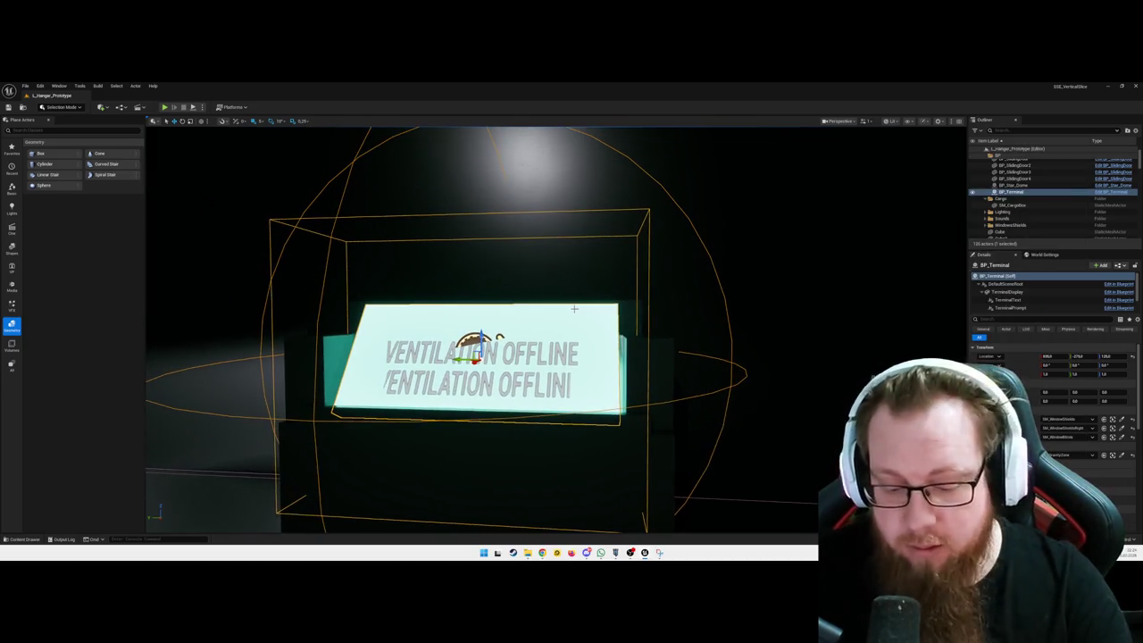
- Start playing, walk to the terminal and reactivate it to bring systems online
key(alt+p)
key(w)
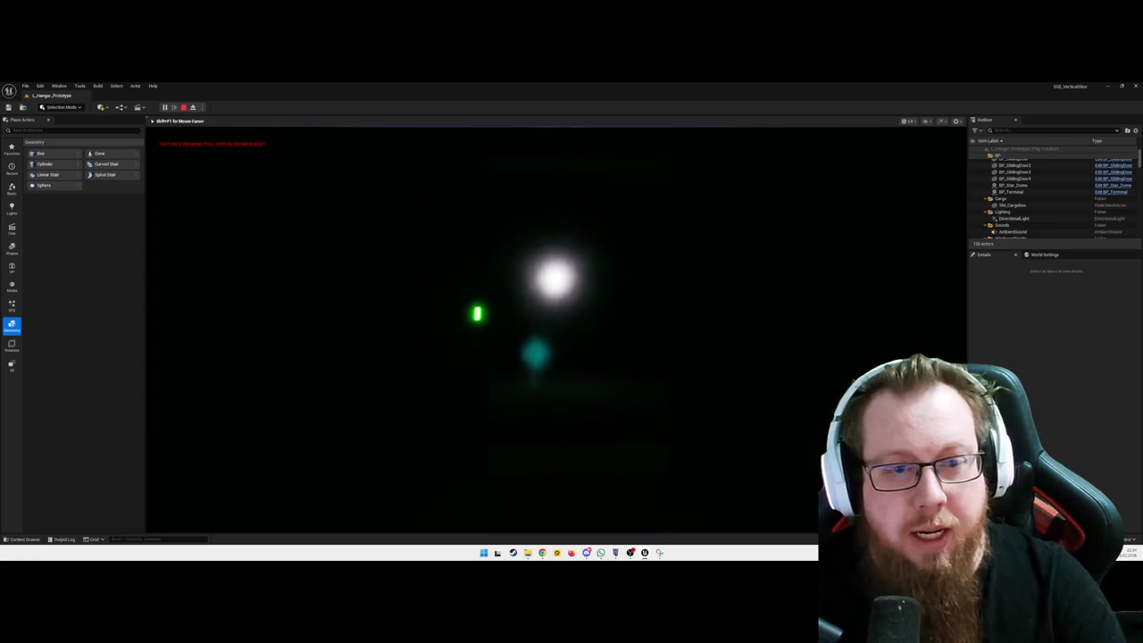
key(e)
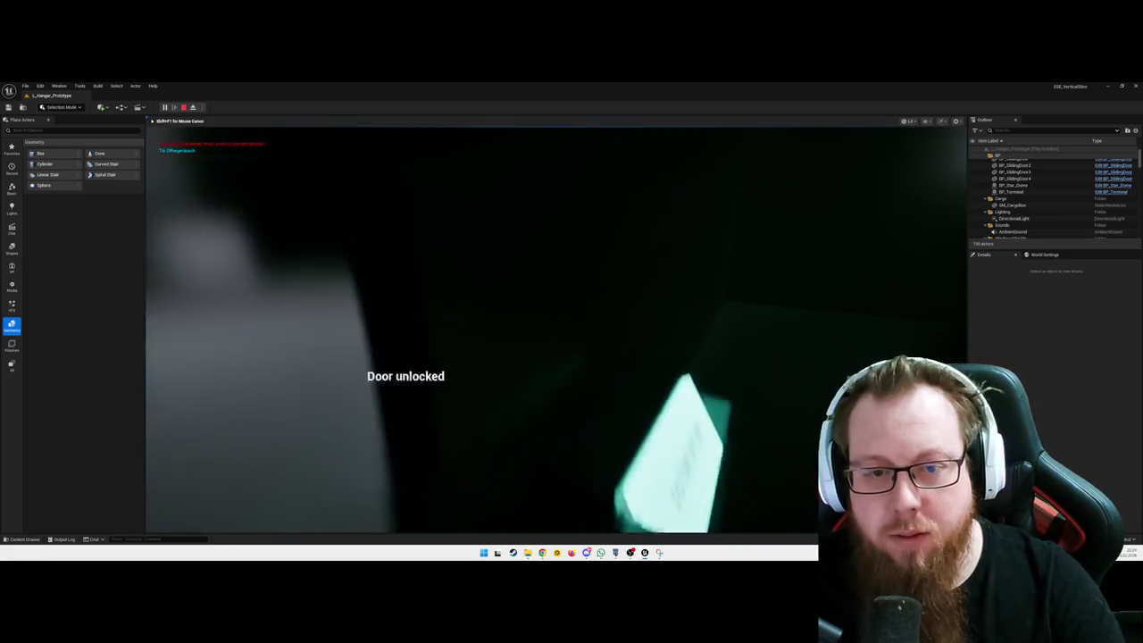
key(w)
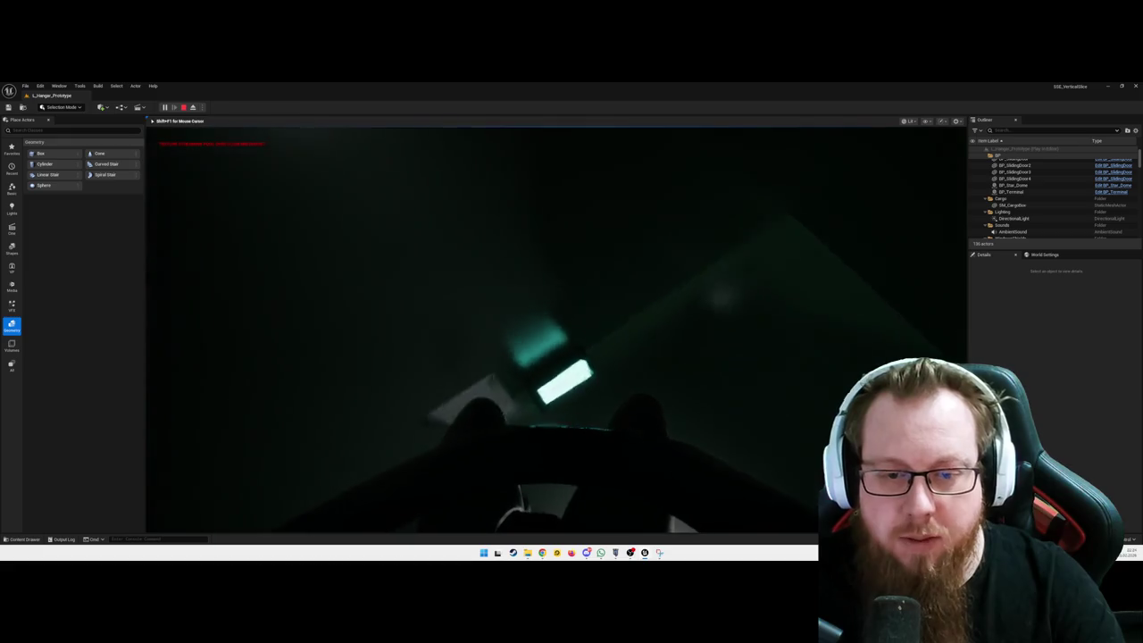
key(w)
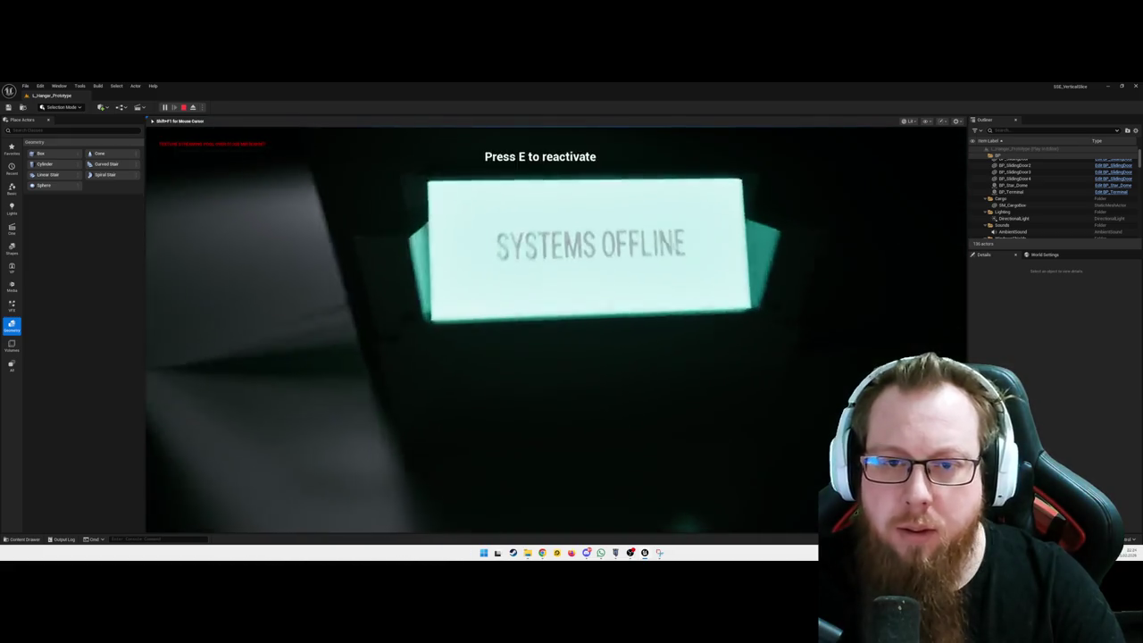
key(e)
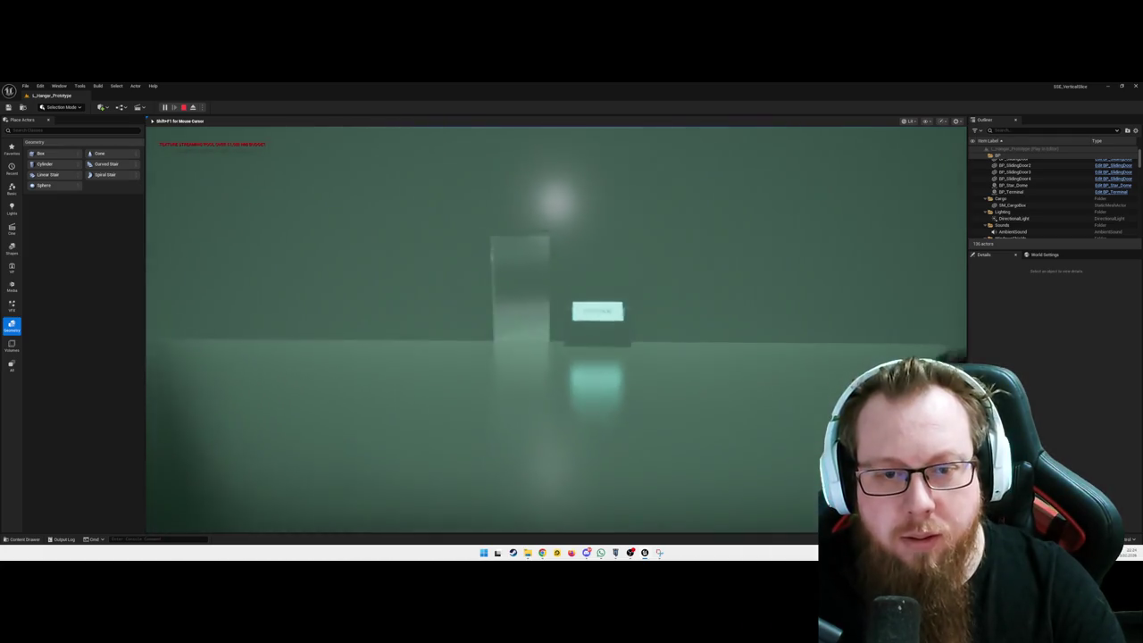
key(w)
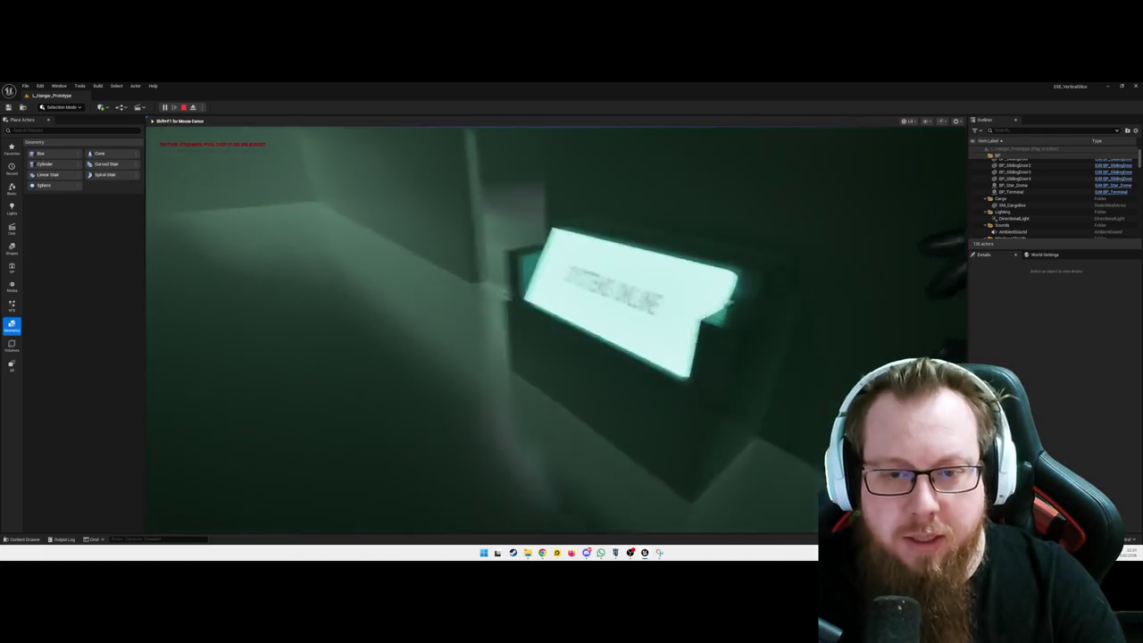
key(s)
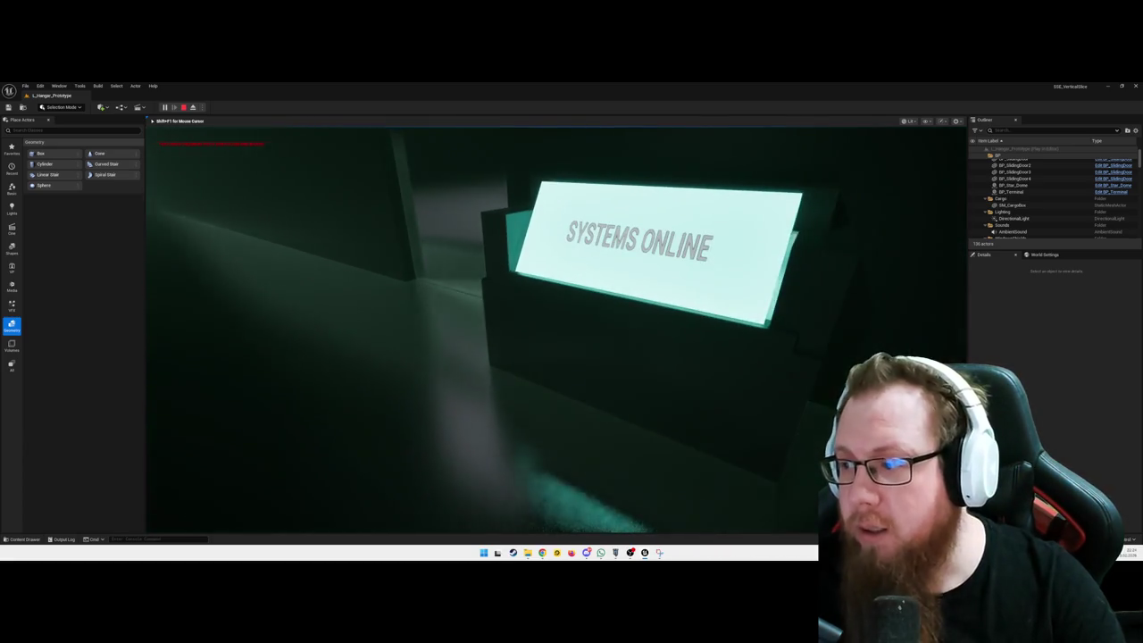
key(w)
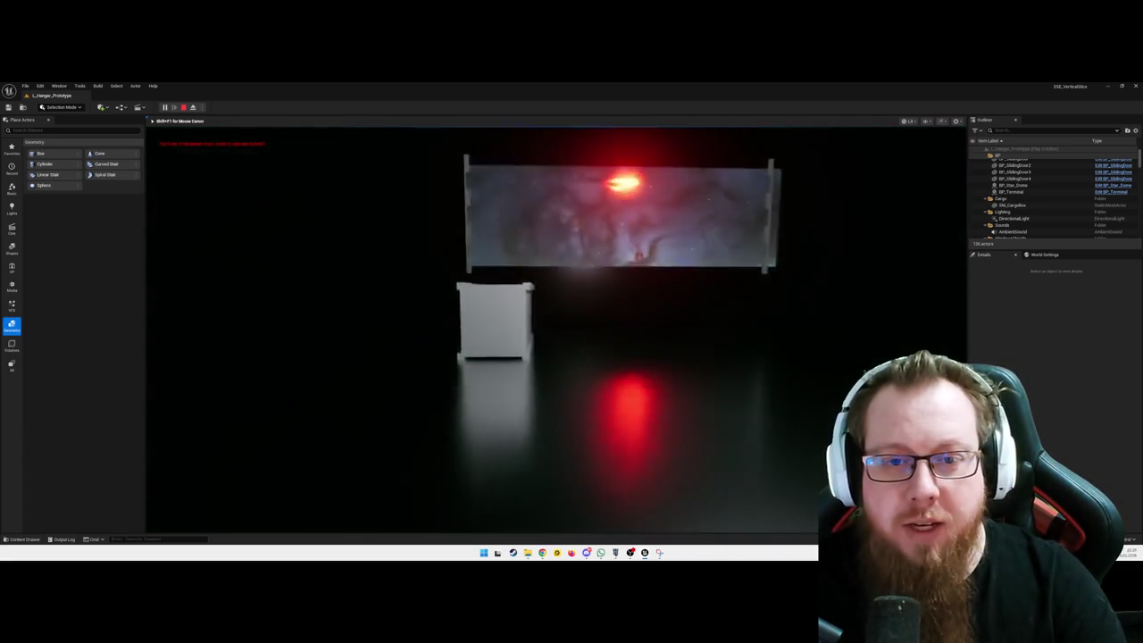
key(s)
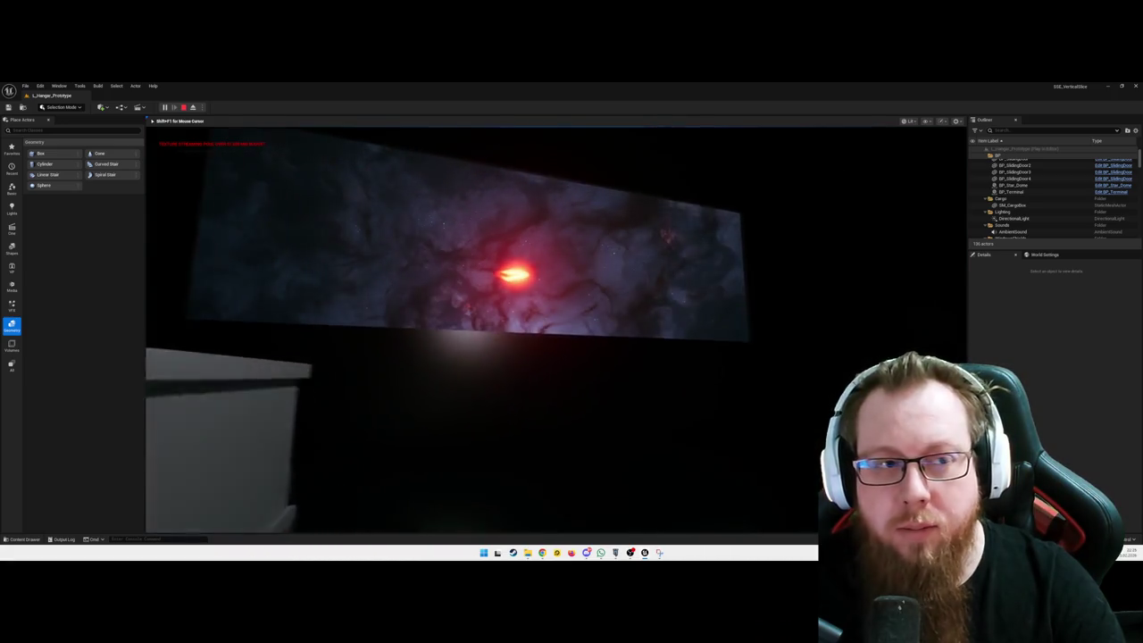
key(w)
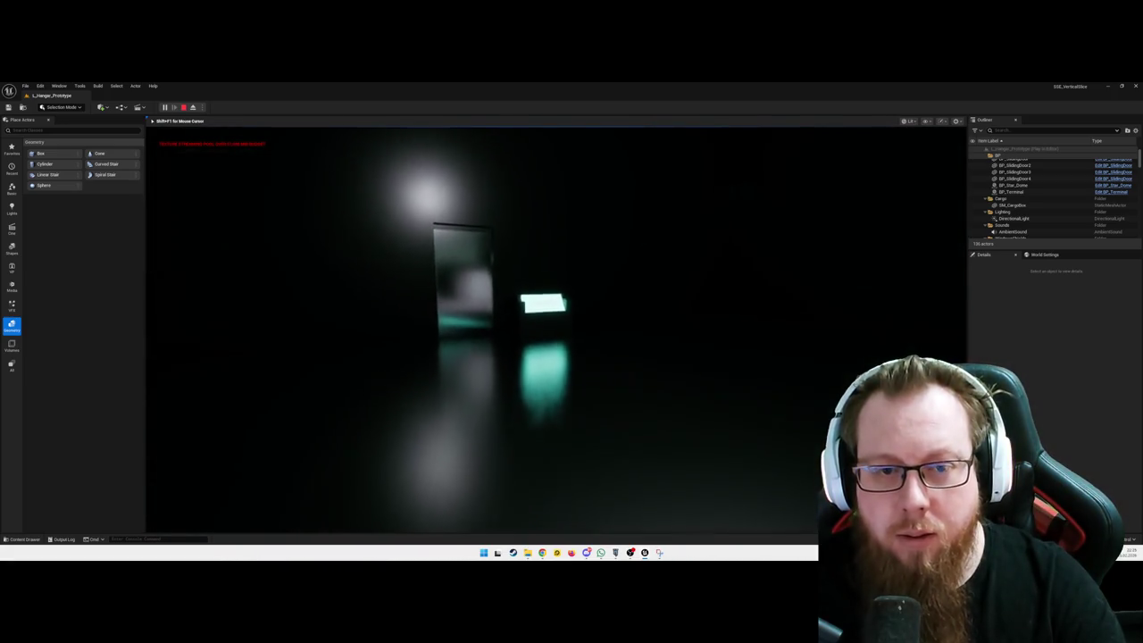
key(w)
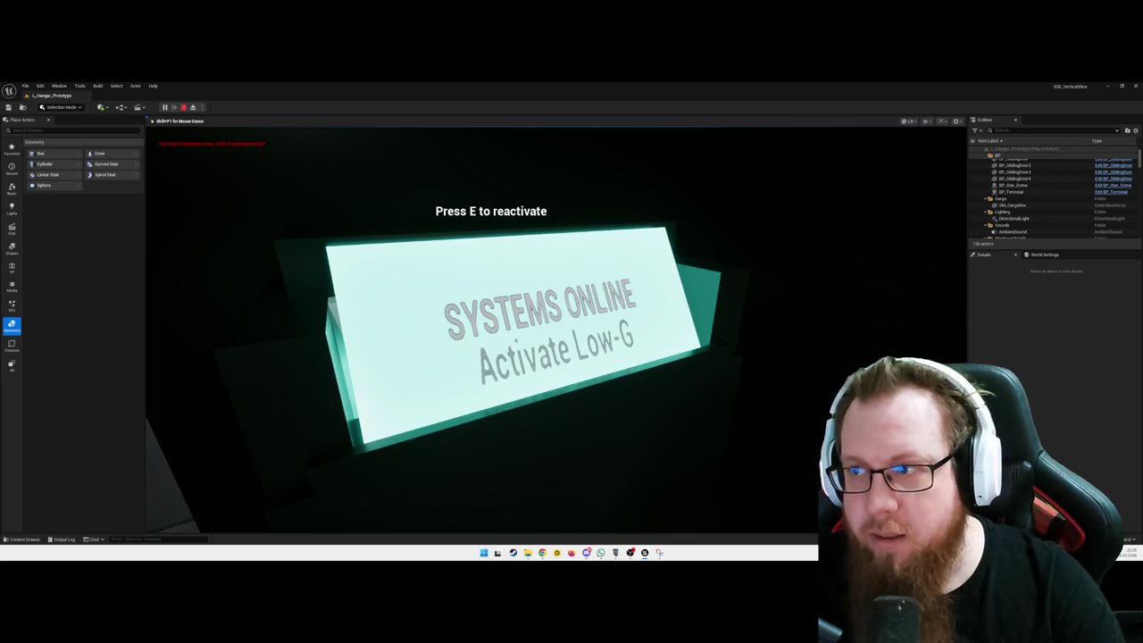
- Toggle Low-G at the terminal with E, trigger the door opener, and recheck the terminal screen
key(e)
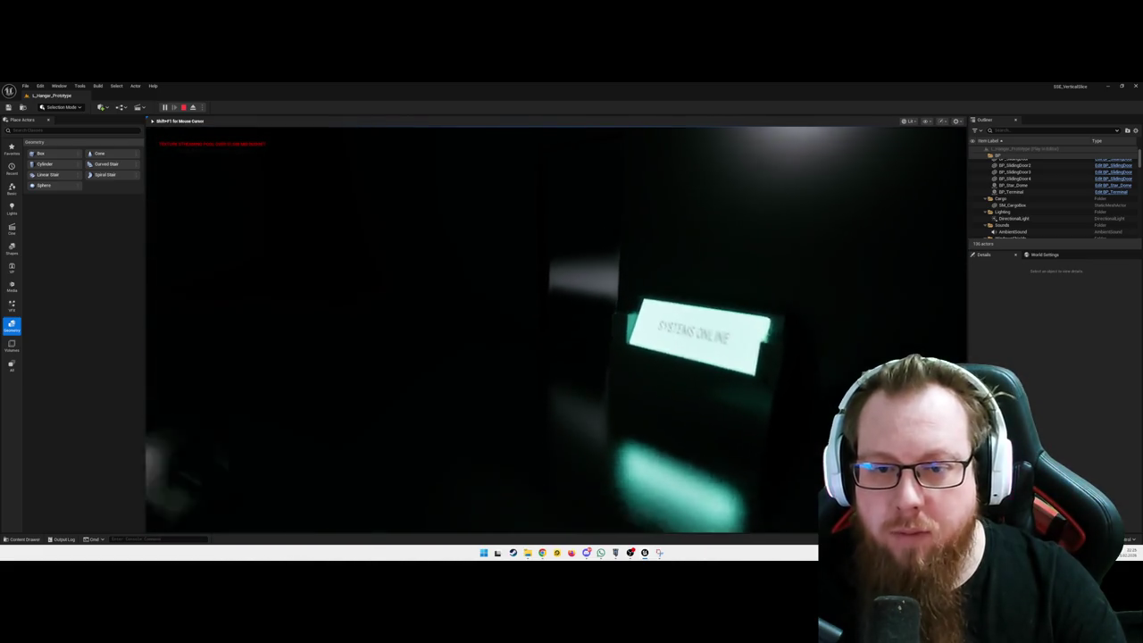
key(w)
key(e)
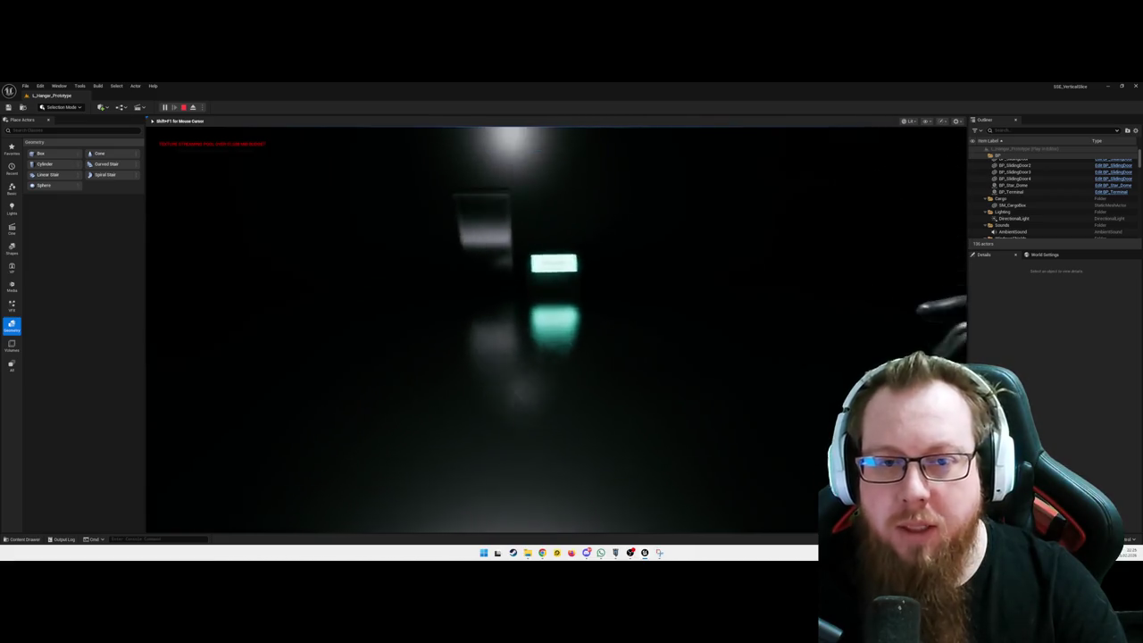
key(w)
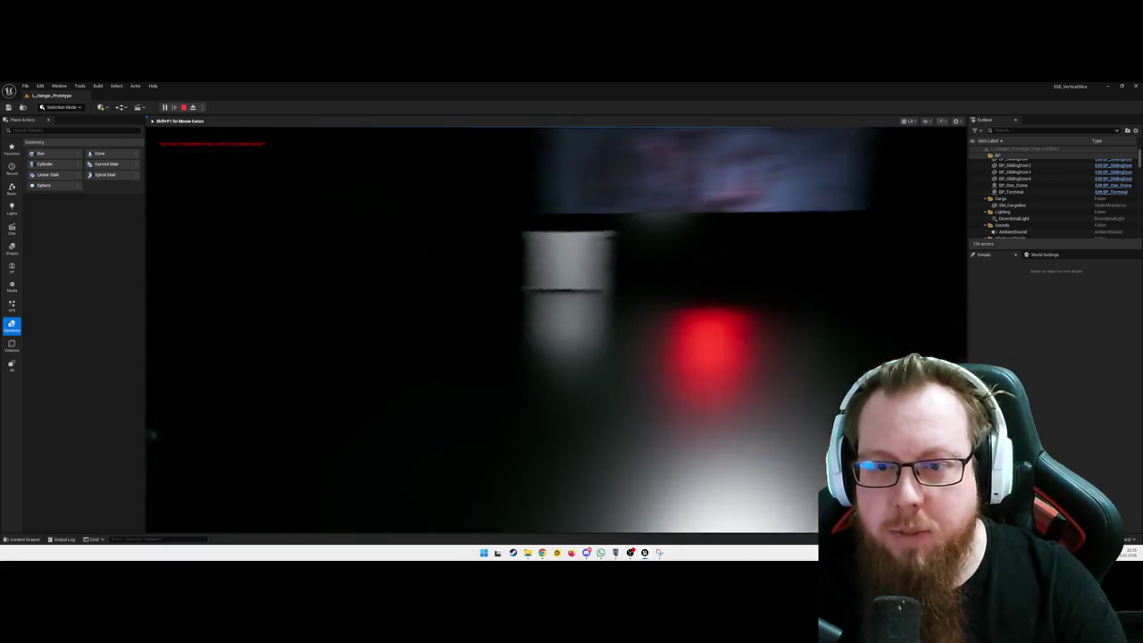
key(w)
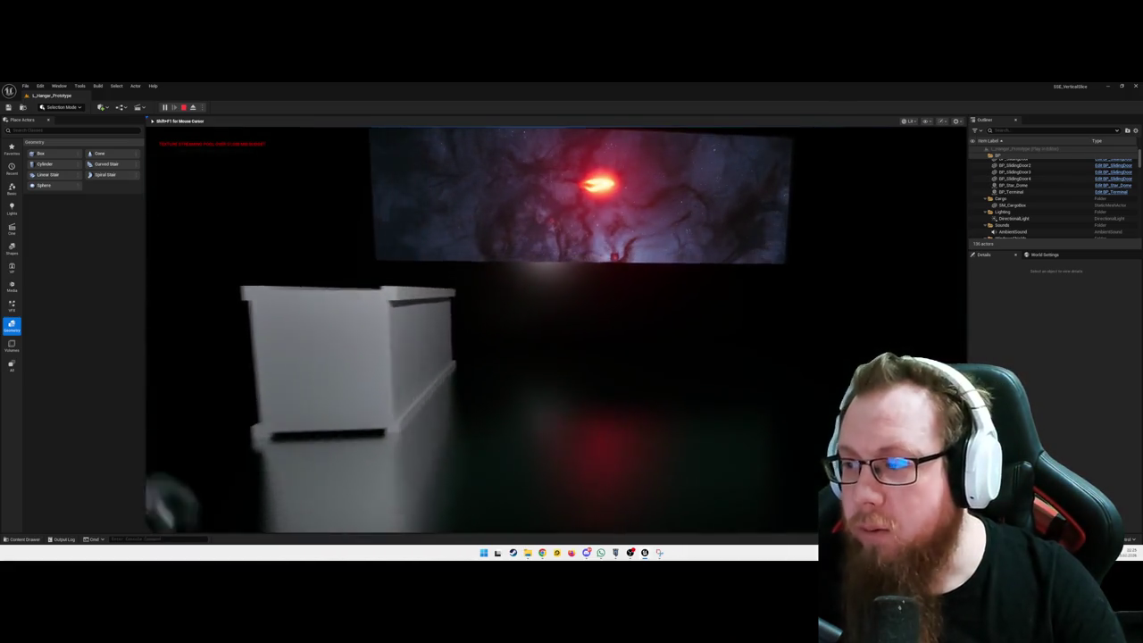
key(w)
key(w)
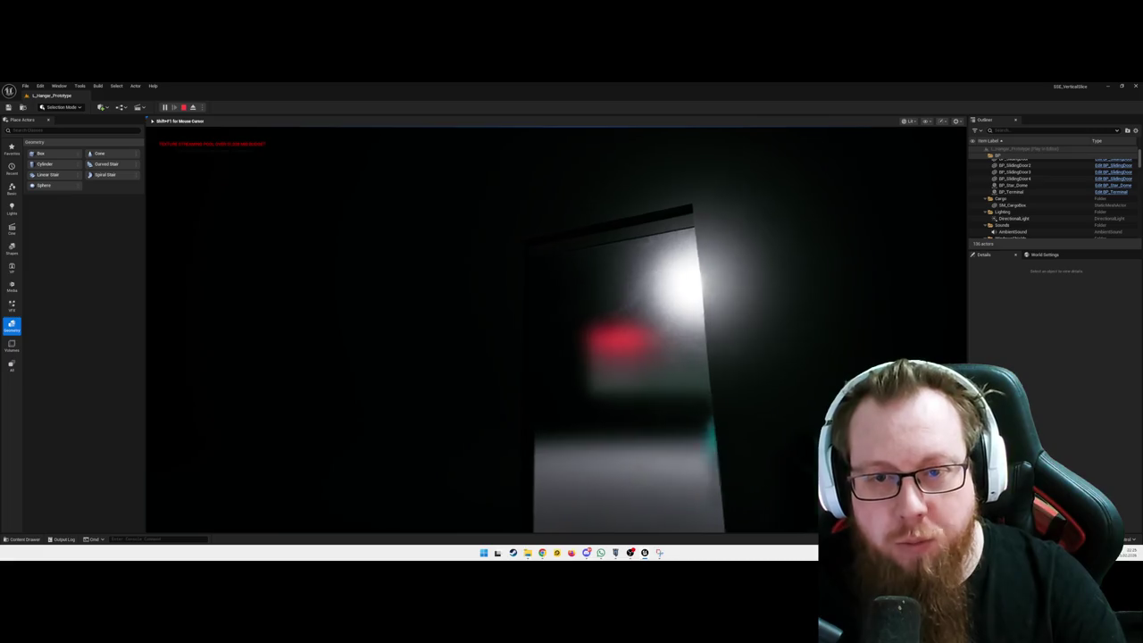
key(e)
key(w)
key(w)
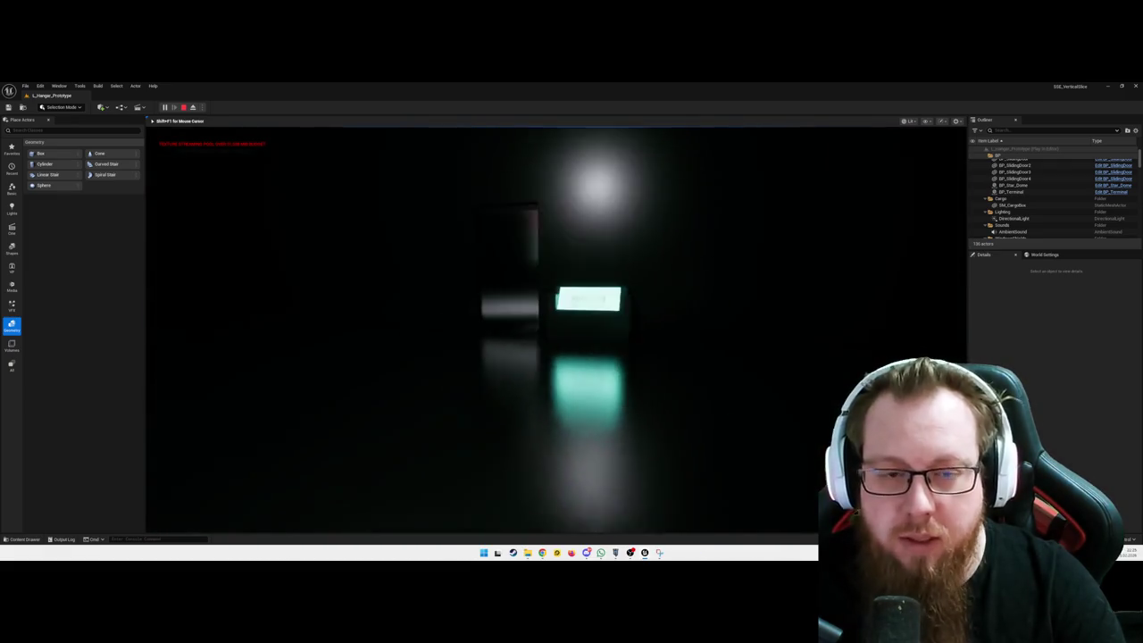
key(w)
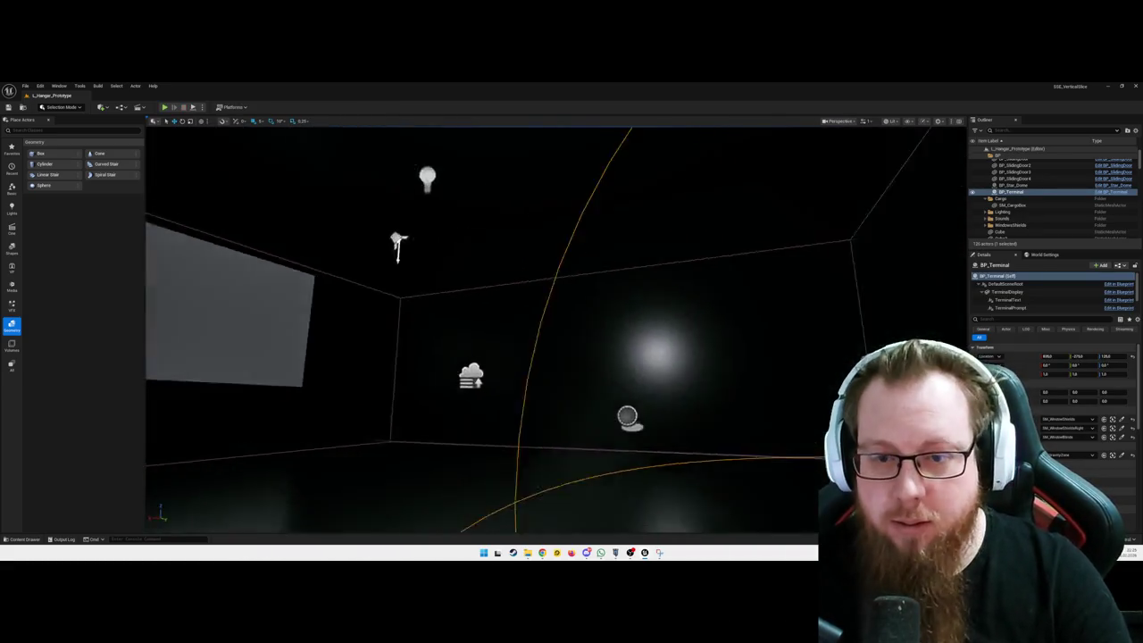
- Frame the terminal actor and open BP_Terminal from the Content Drawer
key(f)
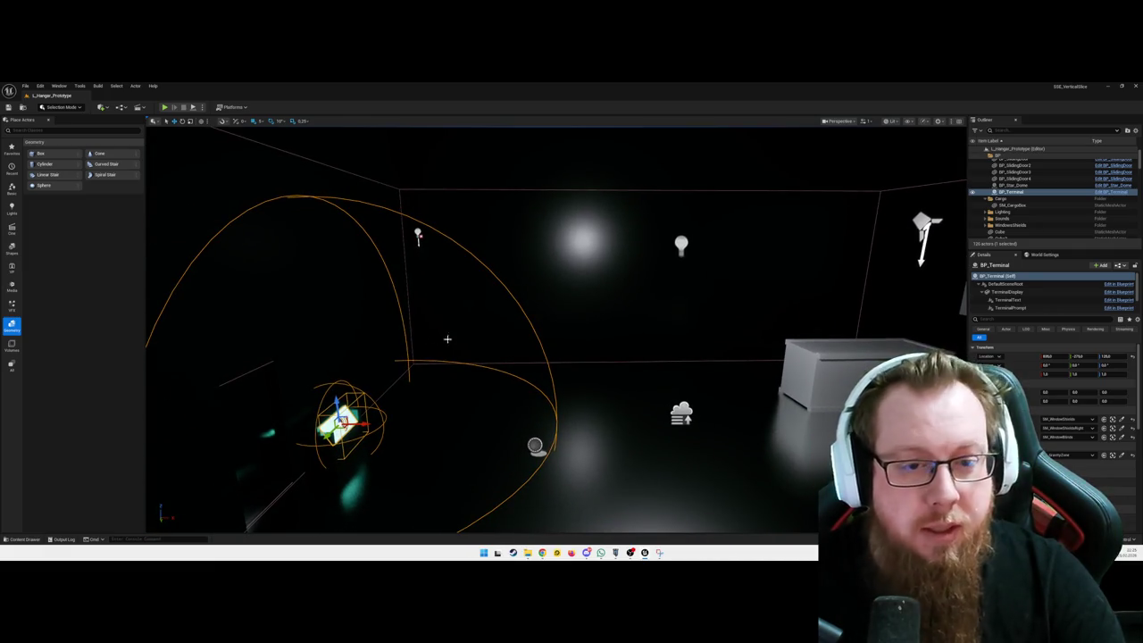
key(ctrl+b)
double_click(235, 455)
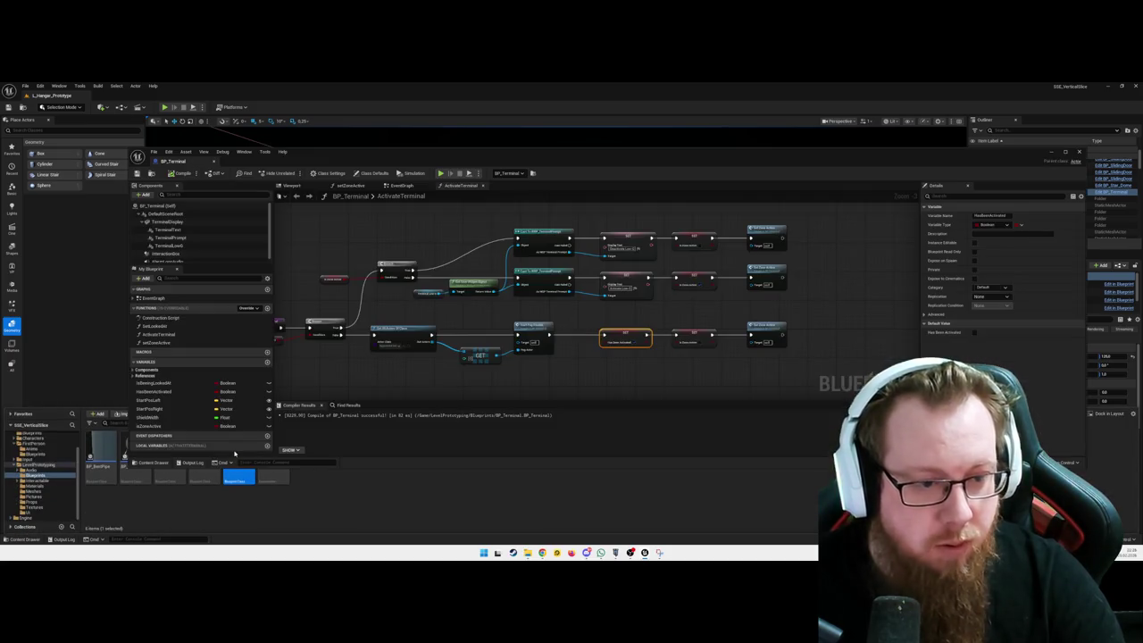
- Show BP_Terminal's EventGraph, pan it slightly left, and save all modified assets
scroll(570, 388, down, 5)
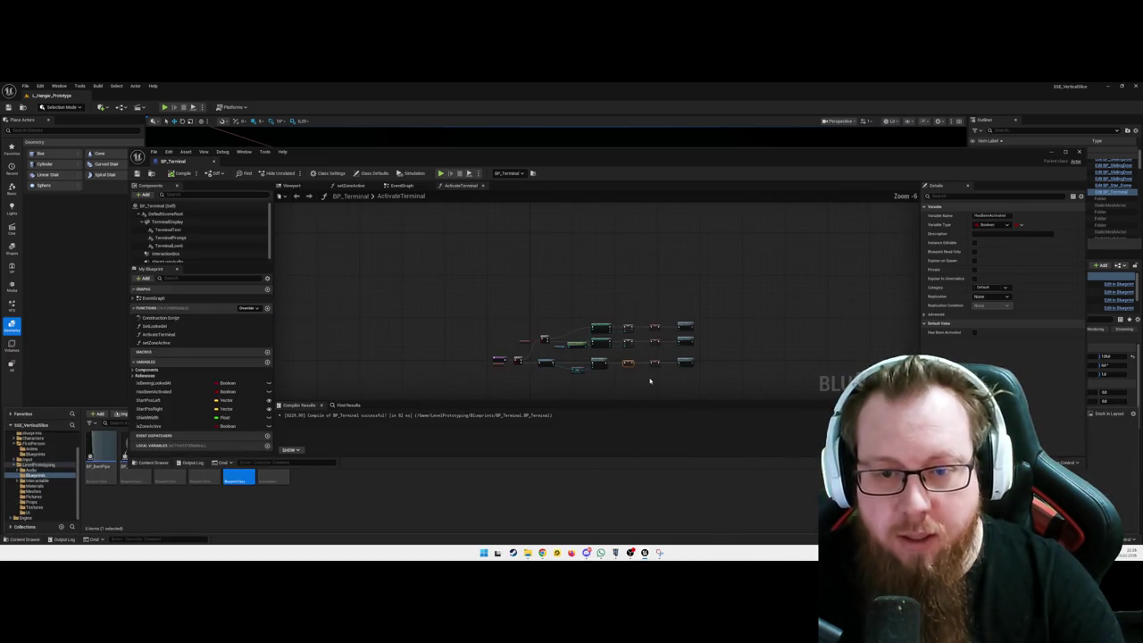
click(397, 188)
scroll(645, 311, down, 2)
scroll(644, 312, up, 2)
drag(645, 311, 639, 316)
drag(815, 313, 806, 298)
key(ctrl+s)
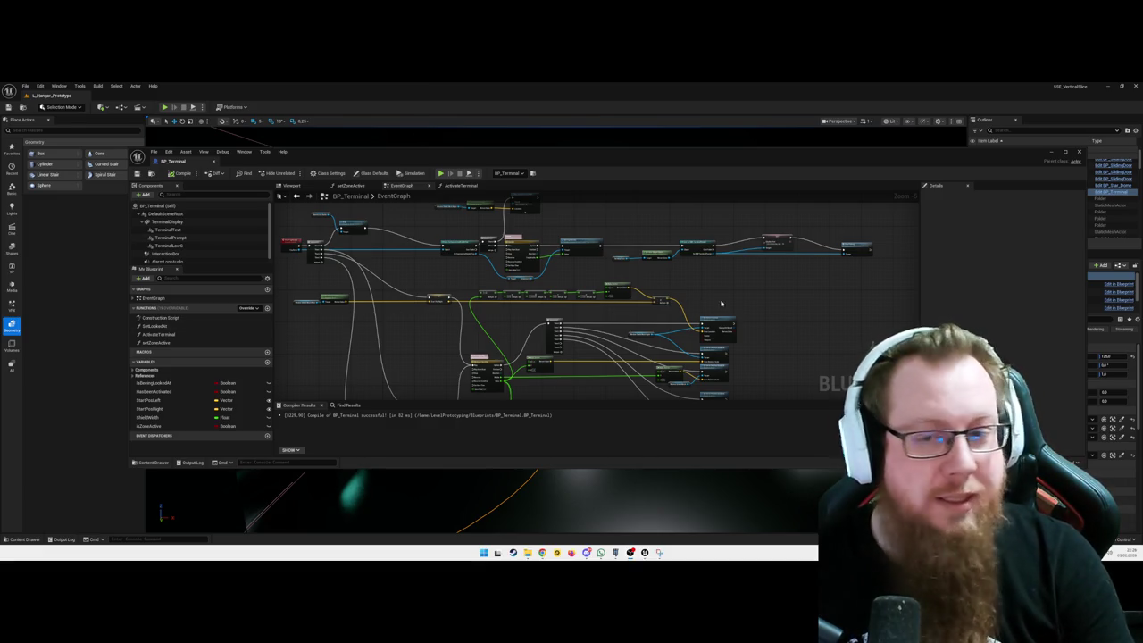
- Zoom the graph and drag the Blueprint editor's bottom edge down for more room
scroll(759, 304, up, 3)
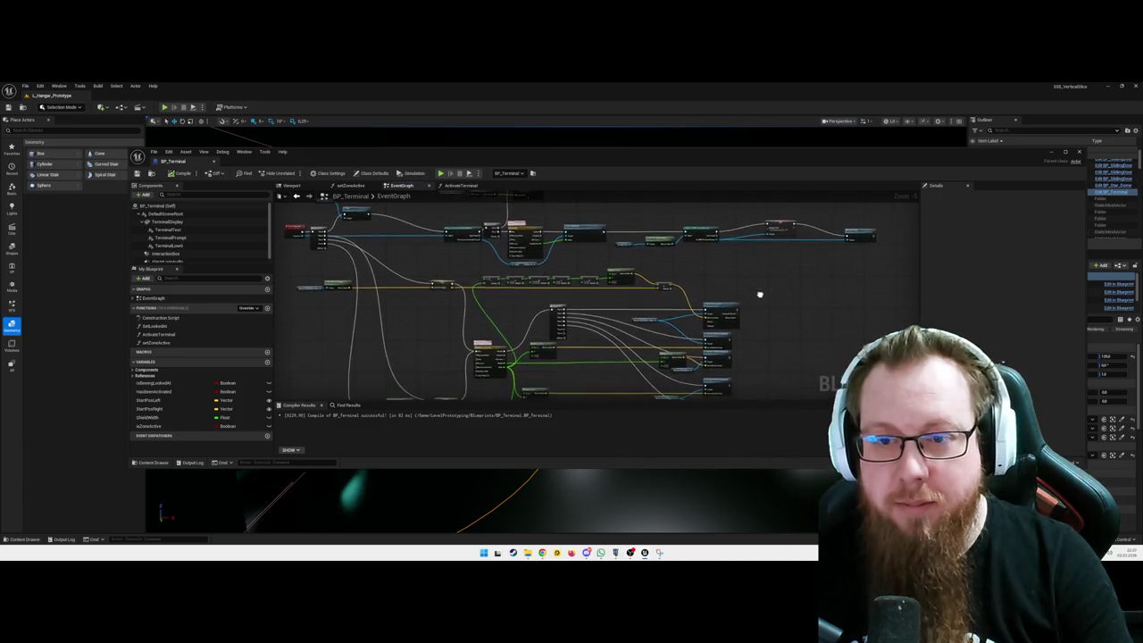
scroll(781, 295, up, 3)
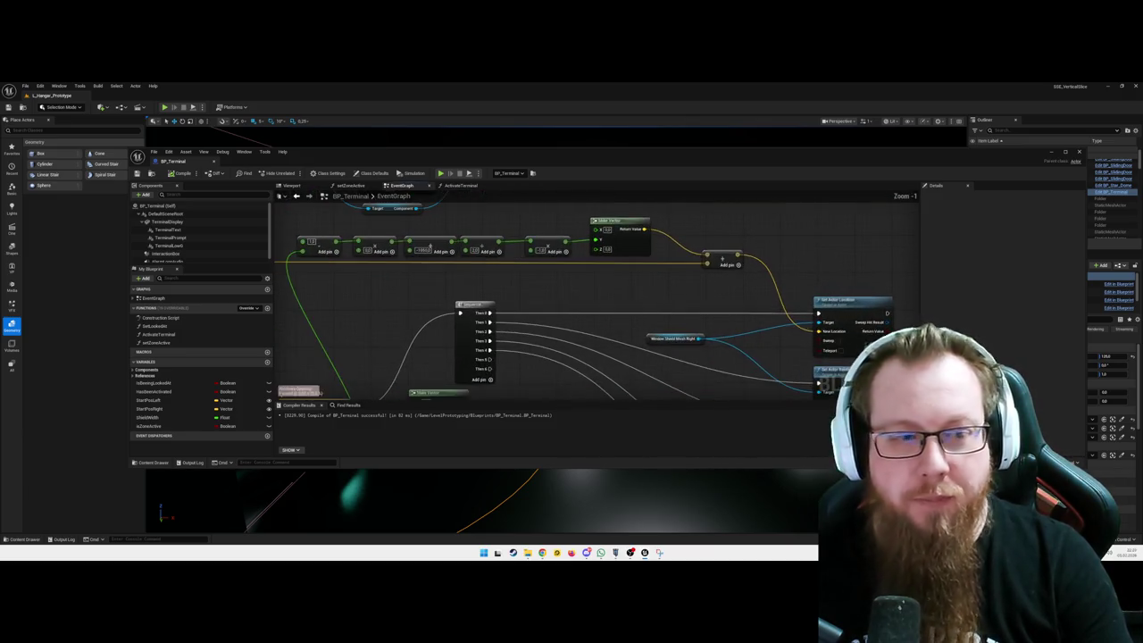
scroll(659, 288, down, 2)
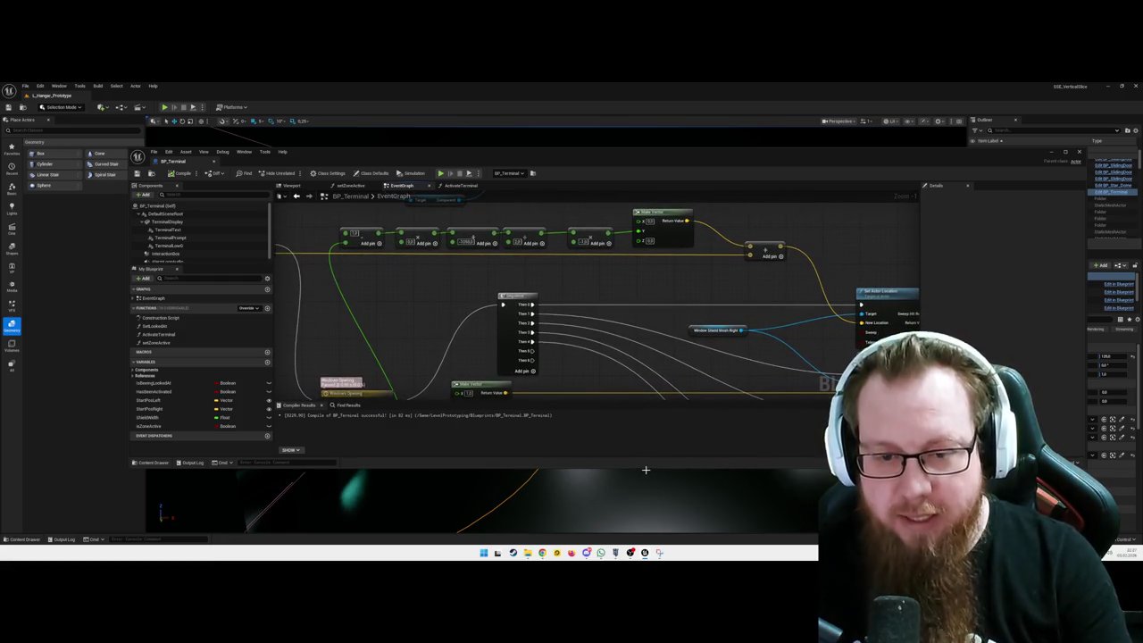
drag(646, 467, 643, 527)
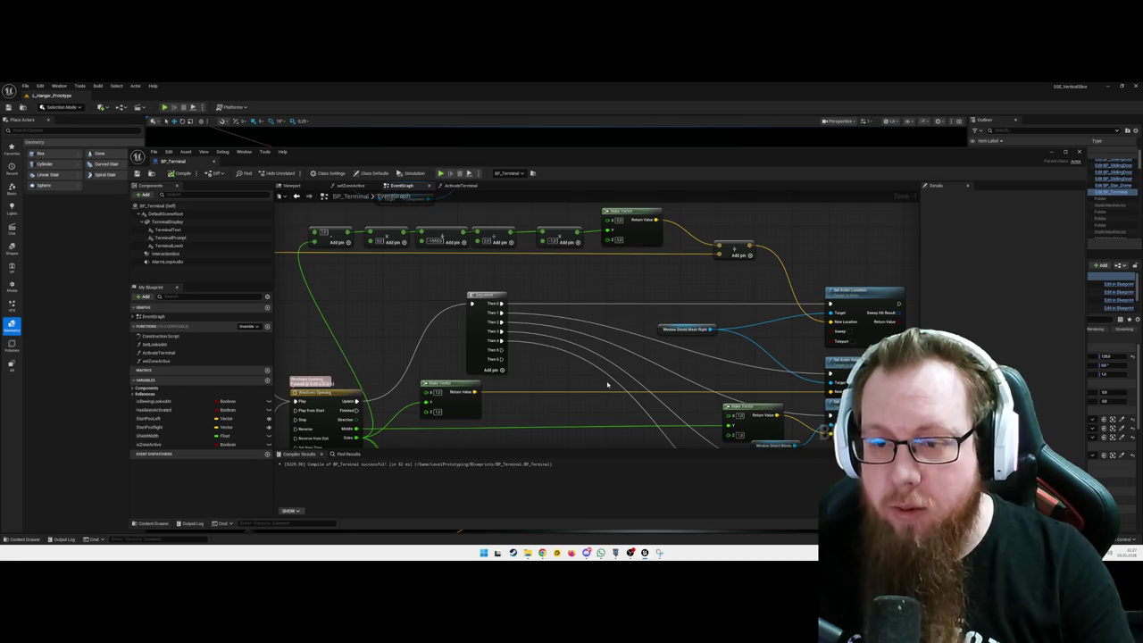
- Move the Window Shield Mesh Right getter right and down beside its Set Actor Location node
drag(813, 326, 806, 322)
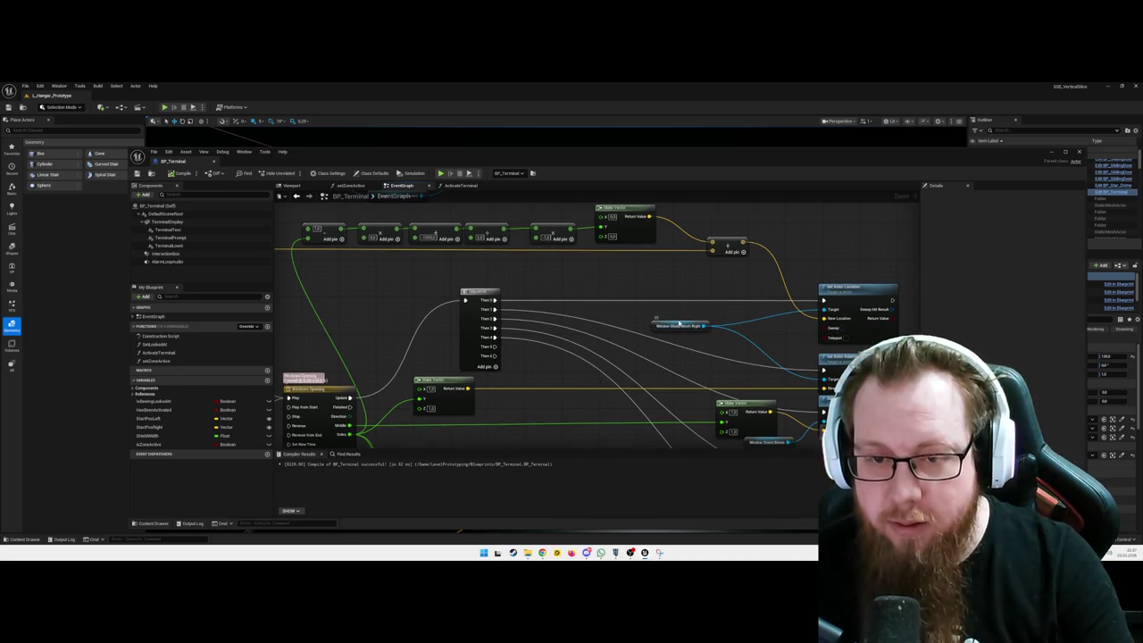
drag(679, 321, 755, 337)
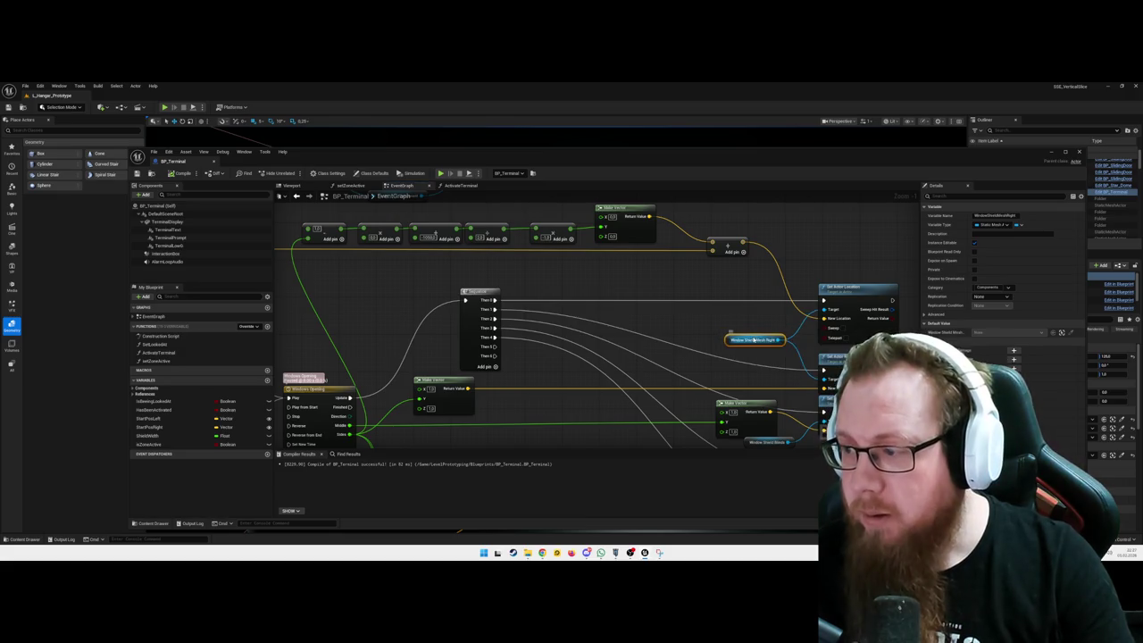
drag(668, 318, 733, 320)
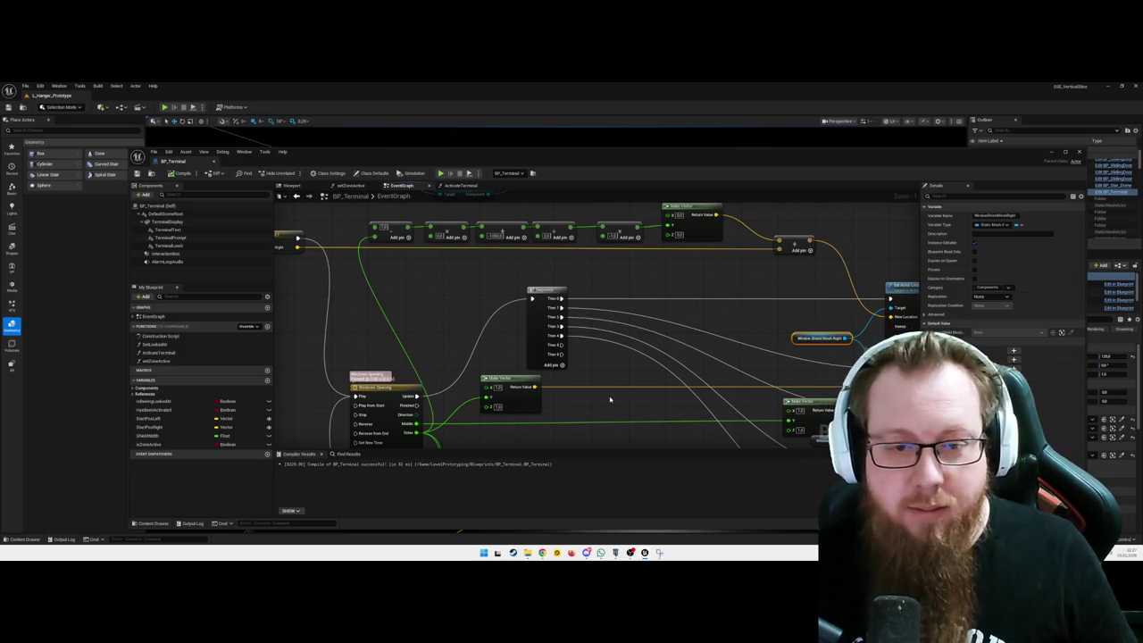
- Align the Make Vector node and move the Sequence node down and right into line
drag(583, 406, 597, 357)
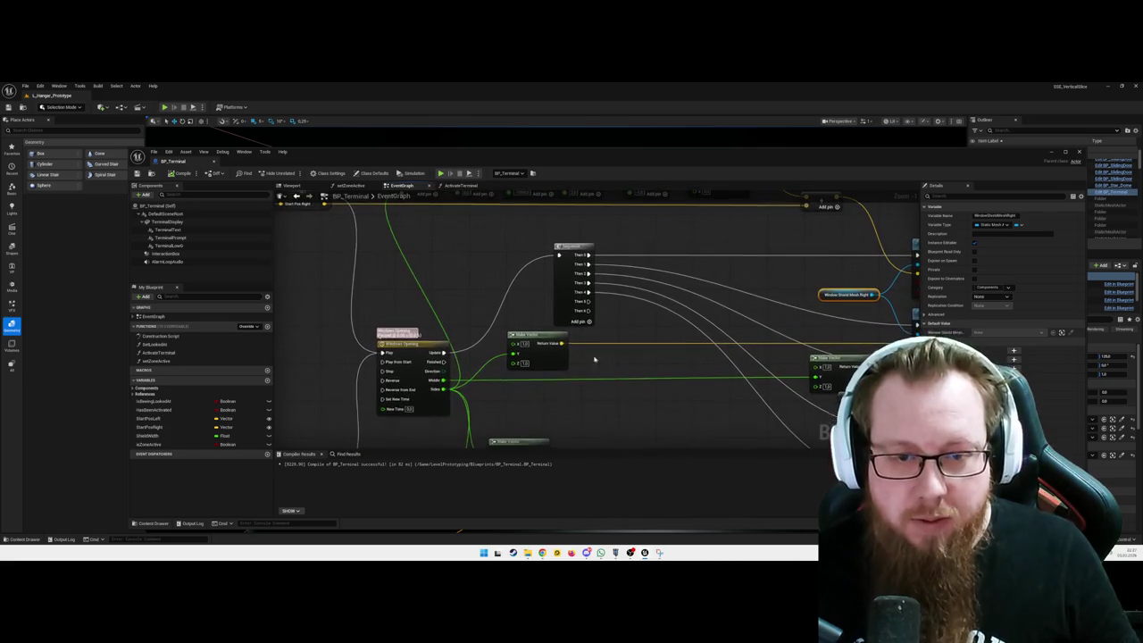
click(526, 337)
drag(527, 337, 518, 338)
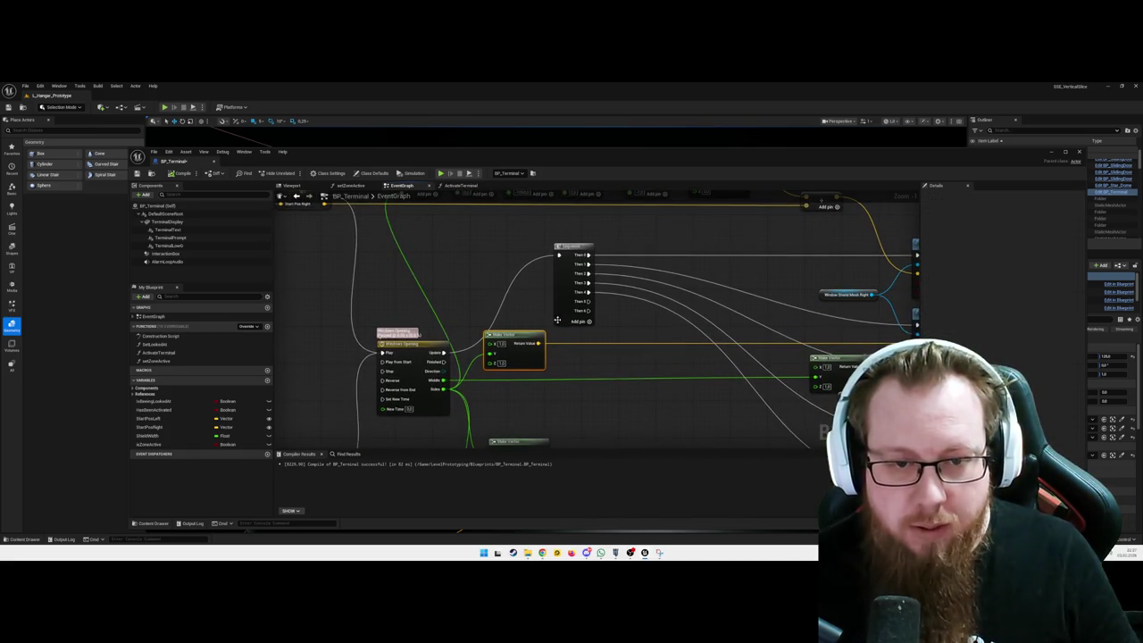
drag(572, 252, 598, 349)
mouse_move(671, 313)
mouse_down()
mouse_move(592, 286)
mouse_move(565, 262)
mouse_move(541, 271)
mouse_up()
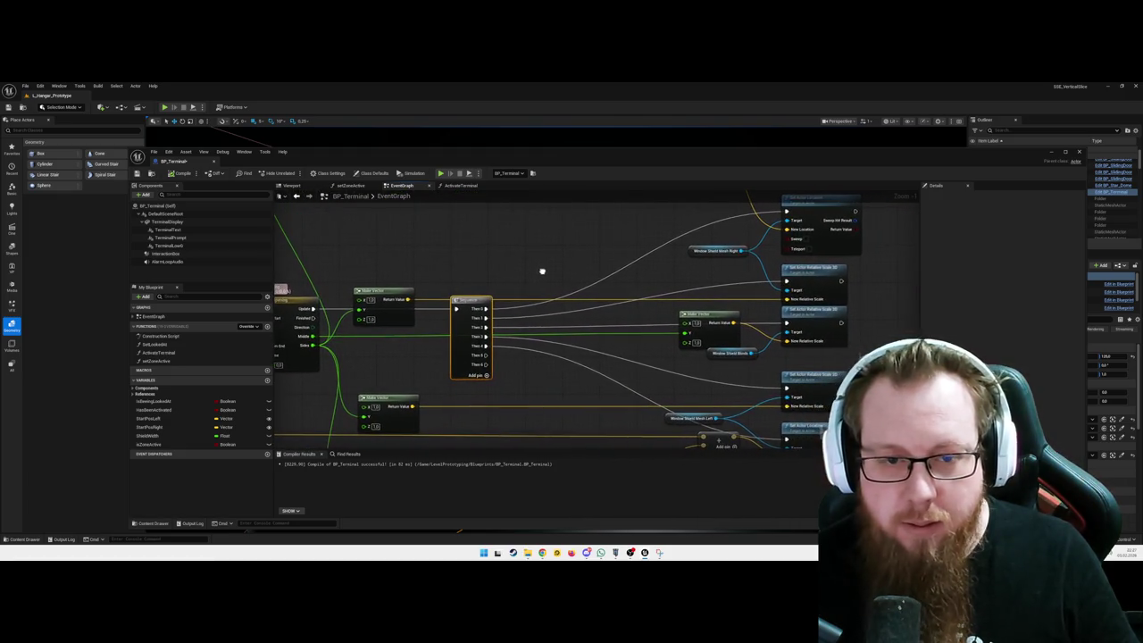
- Line up the Set Actor Relative Scale 3D, Window Shield Mesh and Window Shield Mesh Left nodes
drag(810, 309, 813, 319)
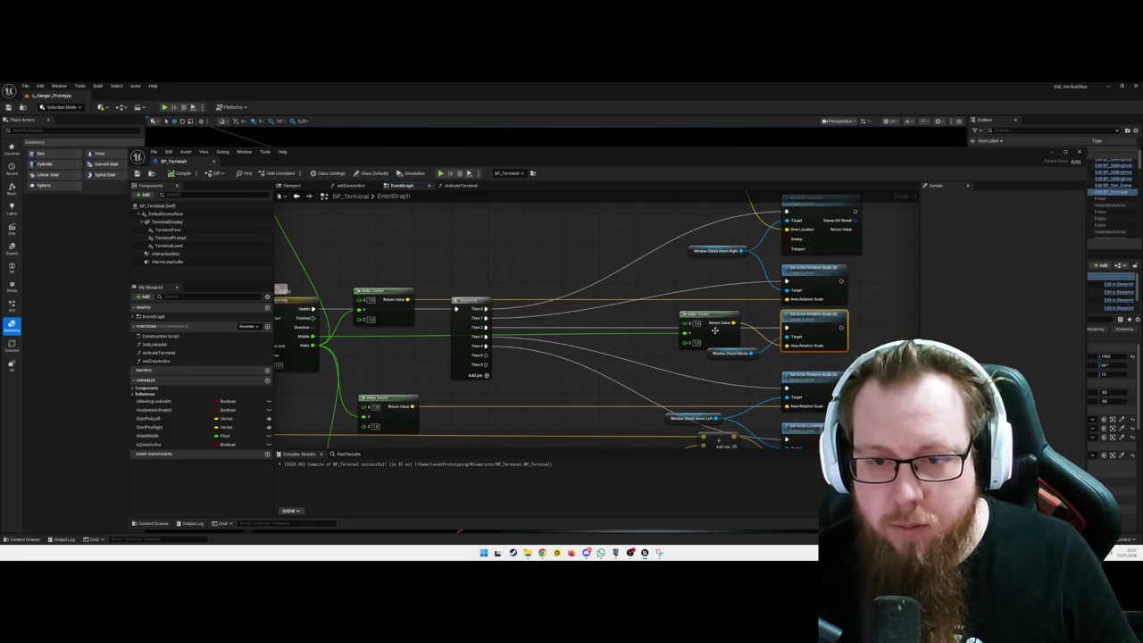
drag(732, 352, 736, 360)
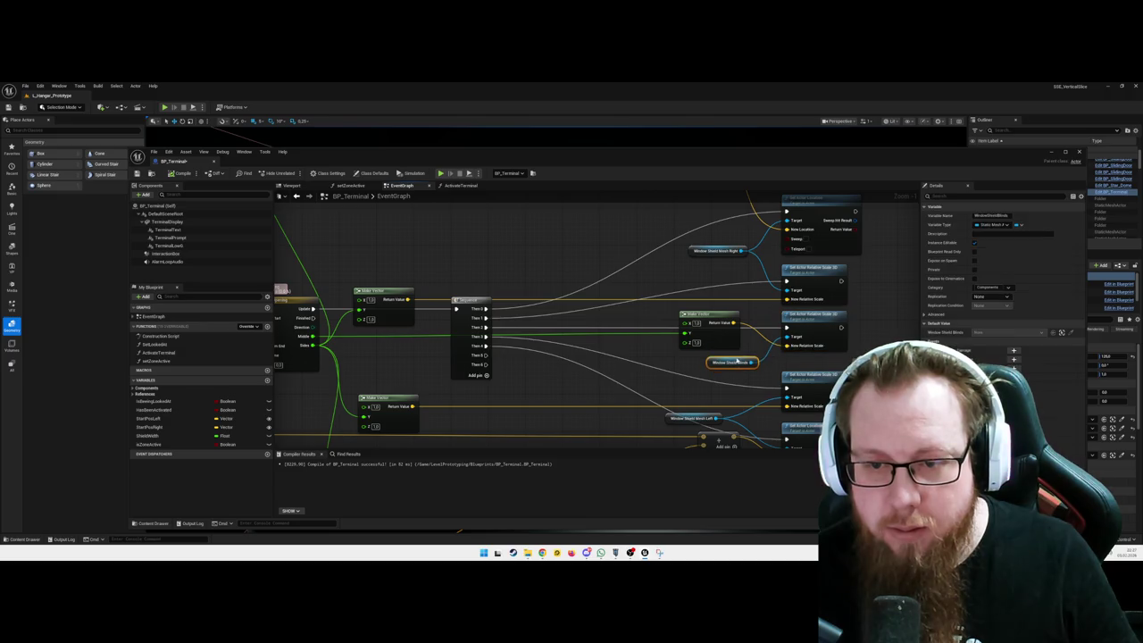
scroll(738, 360, down, 1)
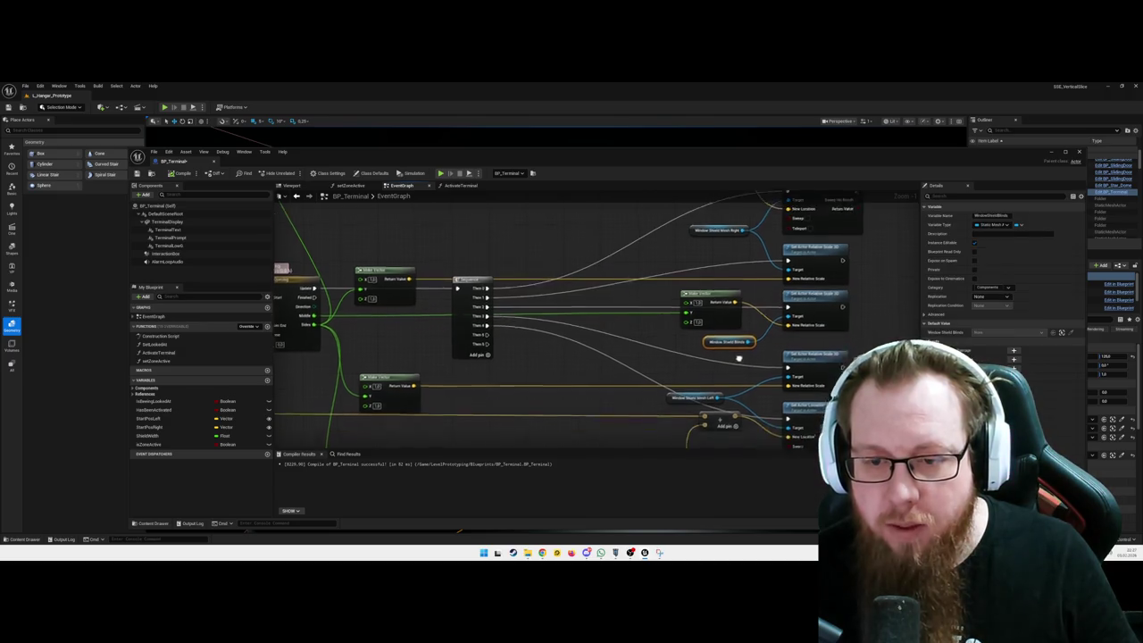
scroll(737, 360, down, 2)
drag(710, 374, 746, 376)
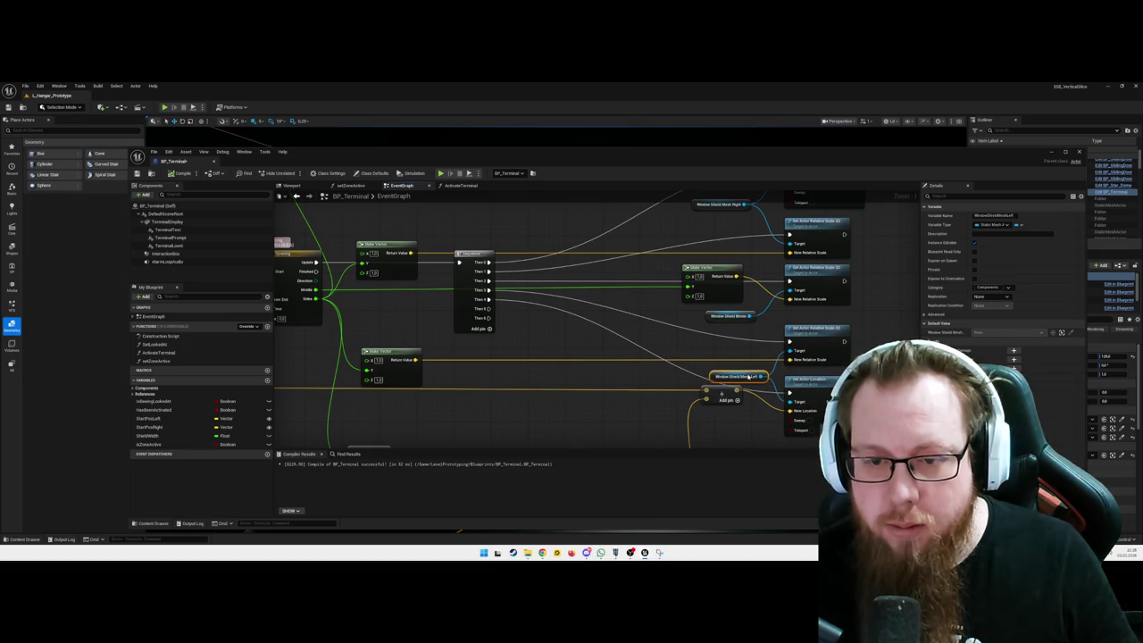
drag(754, 377, 755, 377)
scroll(656, 383, down, 2)
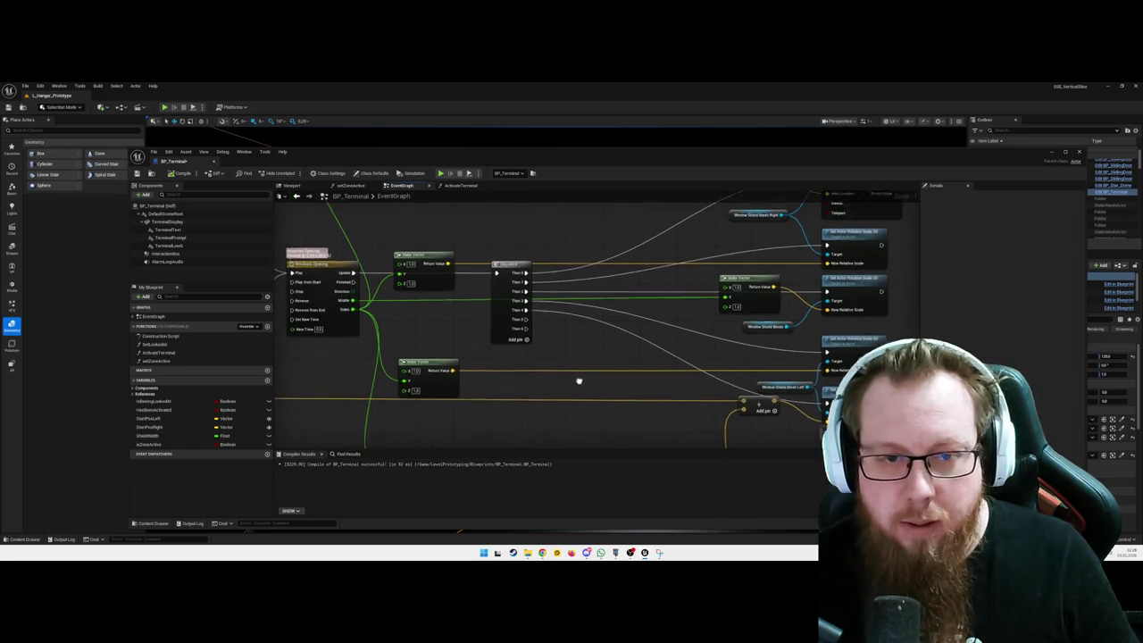
scroll(610, 386, down, 4)
scroll(616, 386, up, 4)
drag(622, 385, 569, 365)
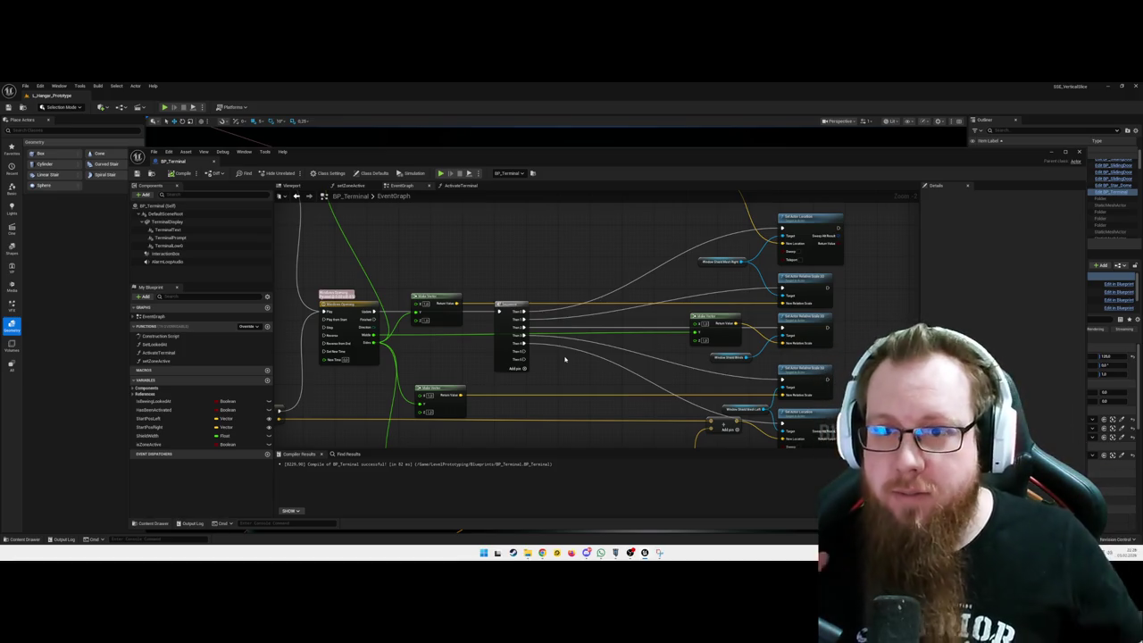
- Pan over the remaining BP_Terminal graph, then open BP_SlidingDoor's event graph from the Outliner
mouse_move(564, 359)
mouse_down()
mouse_move(669, 357)
mouse_move(586, 256)
mouse_move(624, 340)
mouse_move(620, 375)
mouse_move(579, 395)
mouse_up()
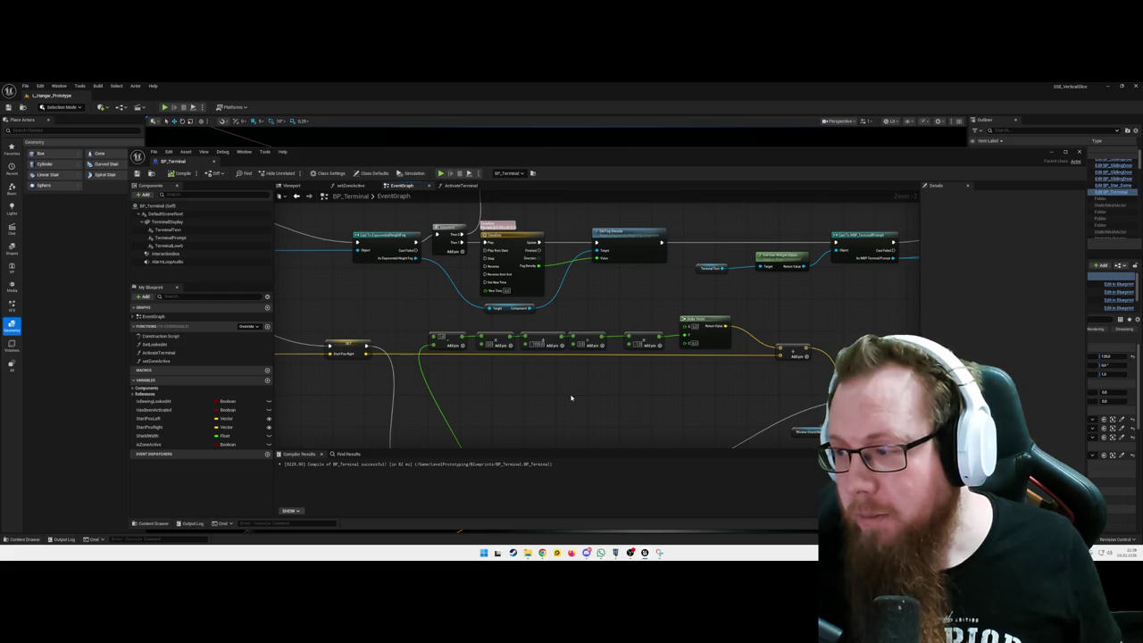
mouse_move(571, 397)
mouse_down()
mouse_move(390, 291)
mouse_move(577, 401)
mouse_move(580, 383)
mouse_up()
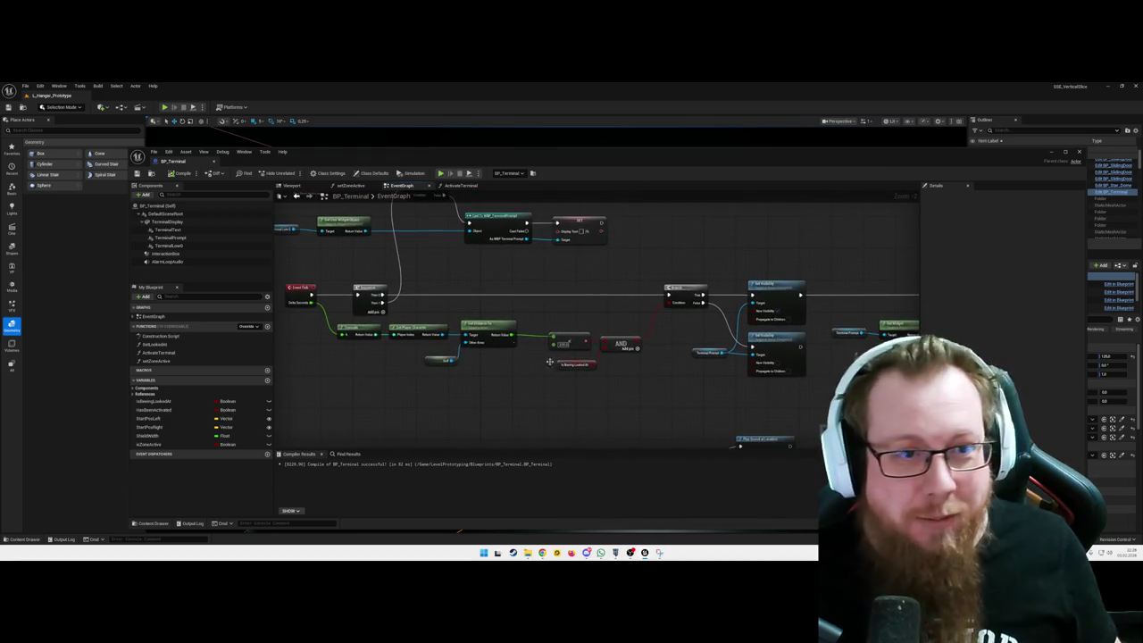
click(1106, 173)
scroll(572, 314, up, 5)
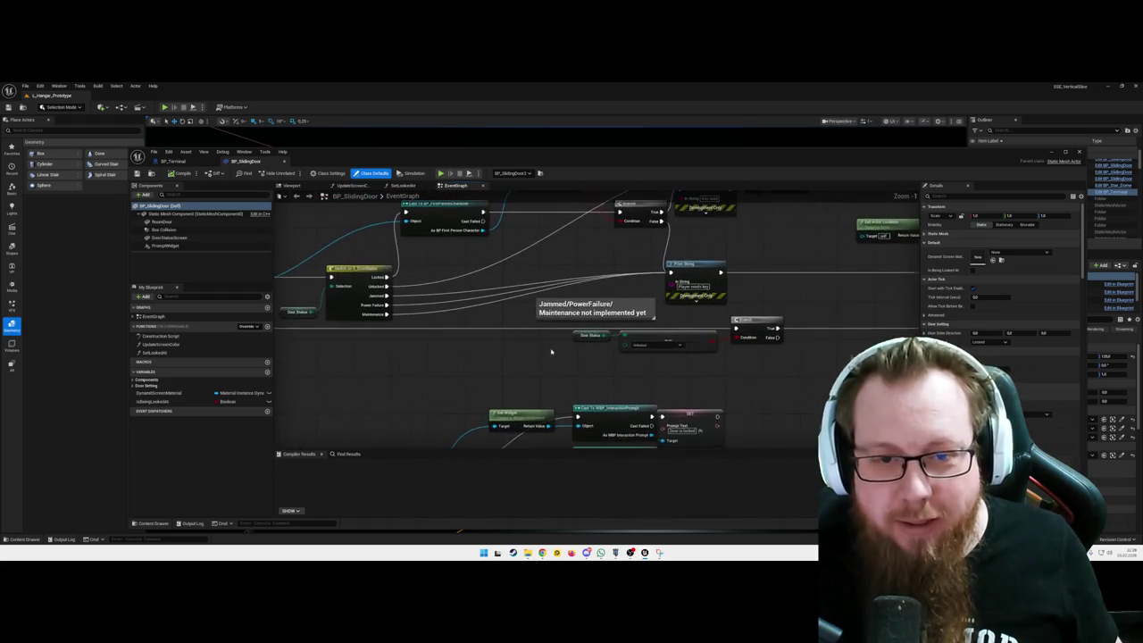
scroll(550, 351, up, 1)
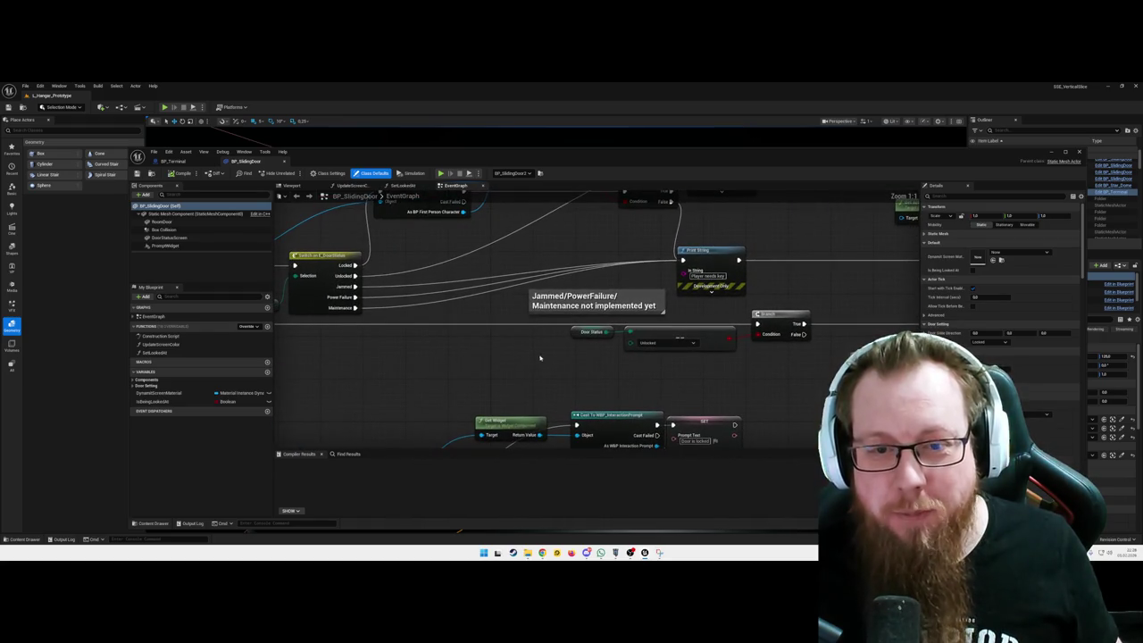
click(524, 366)
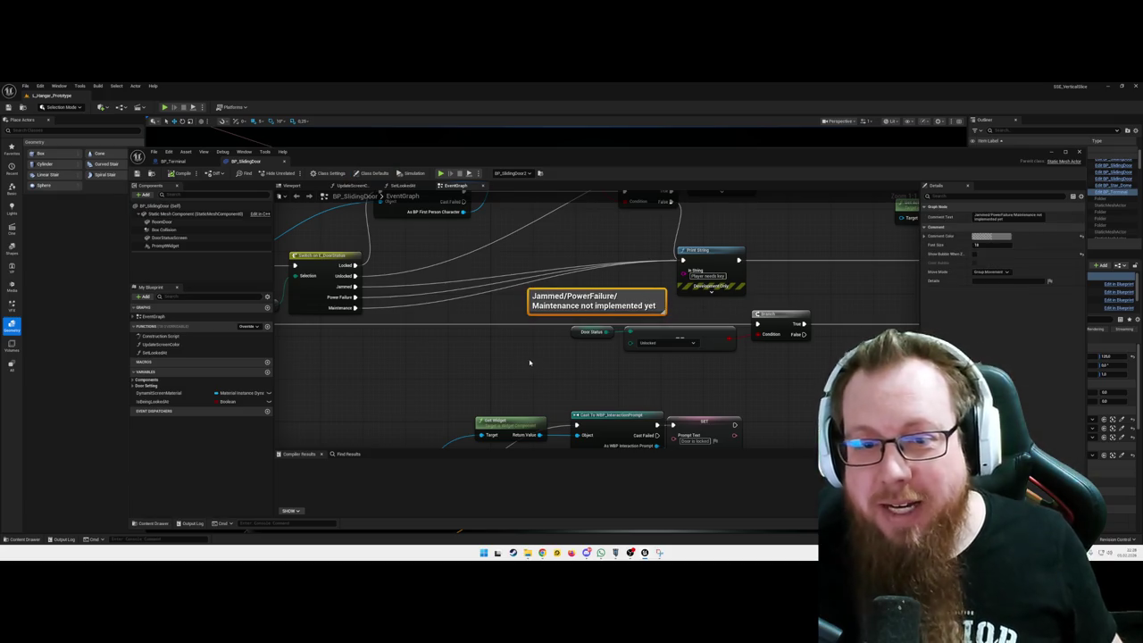
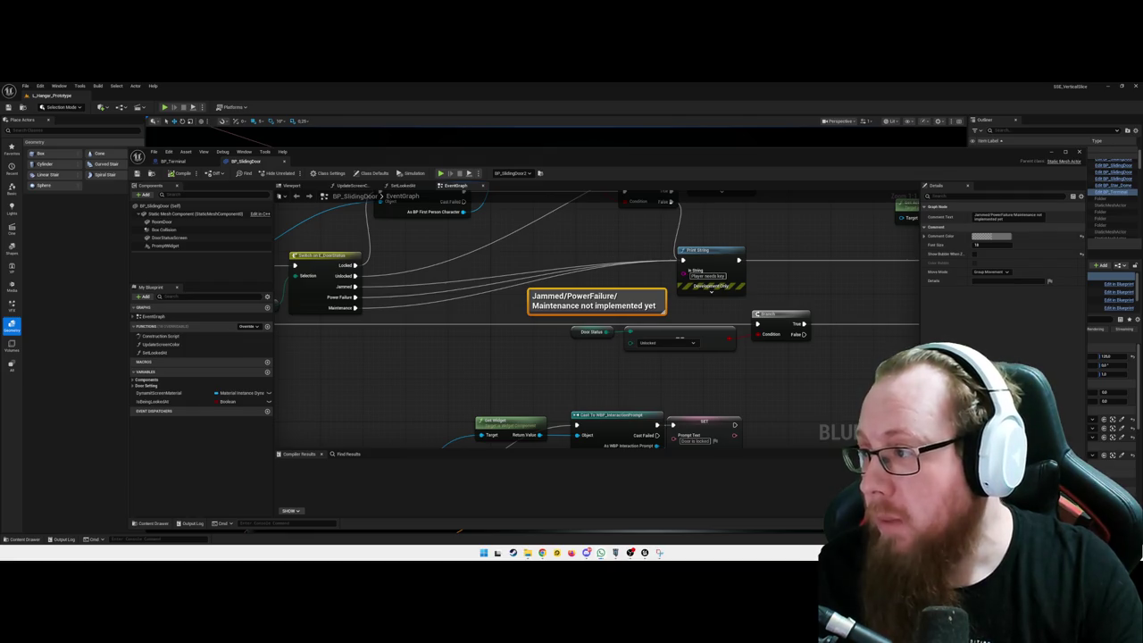
- Close the BP_SlidingDoor Blueprint editor to return to the hangar level
drag(690, 354, 687, 348)
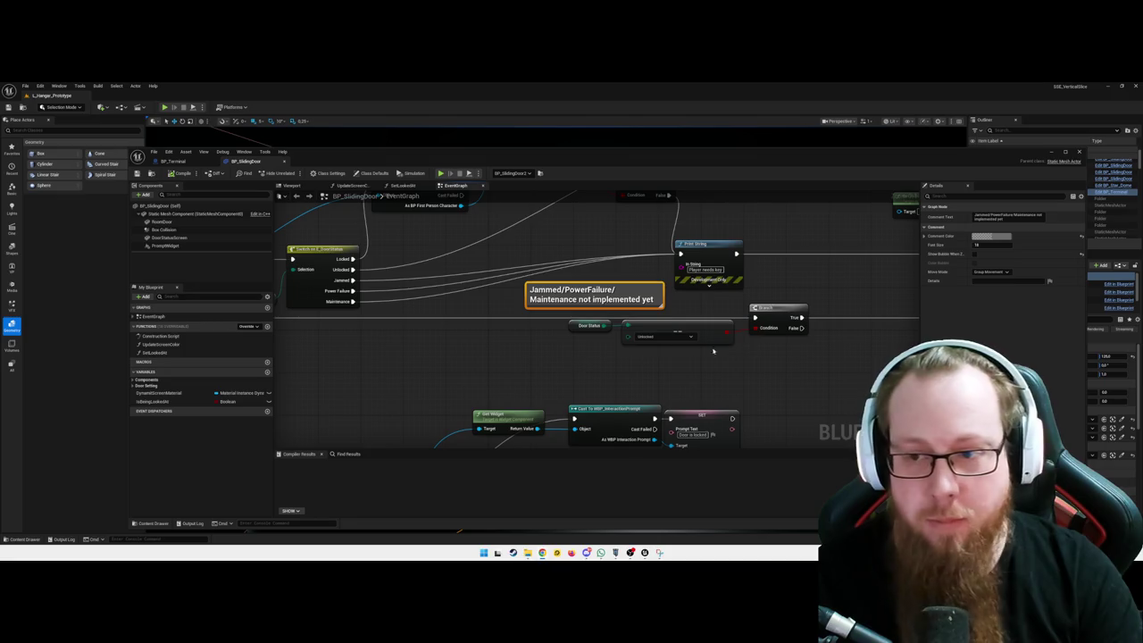
drag(735, 368, 725, 373)
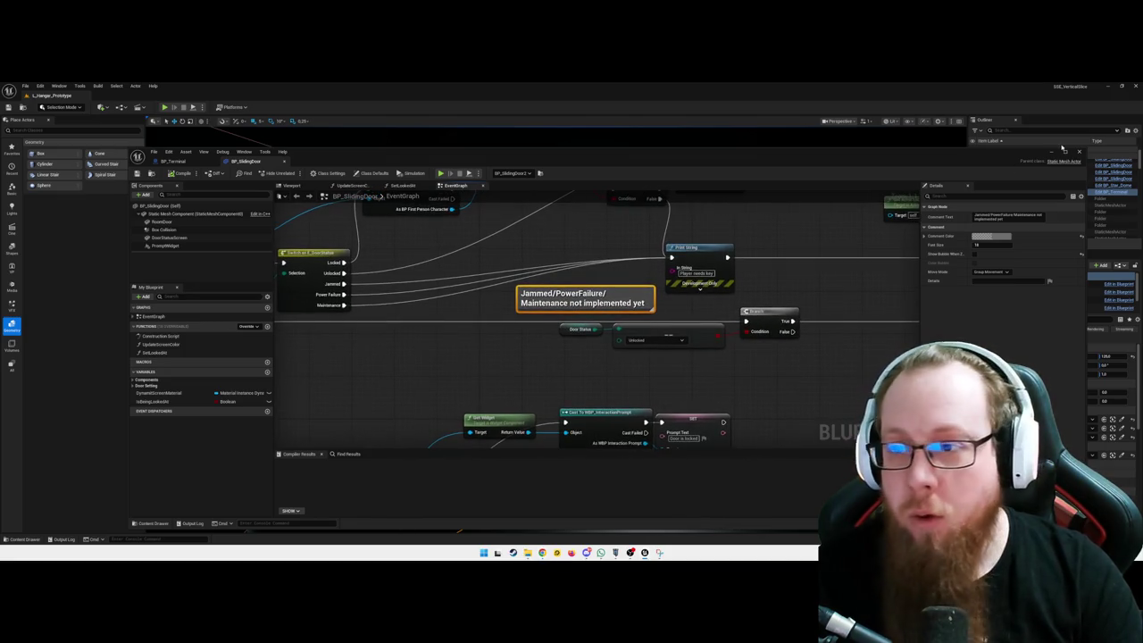
click(1051, 151)
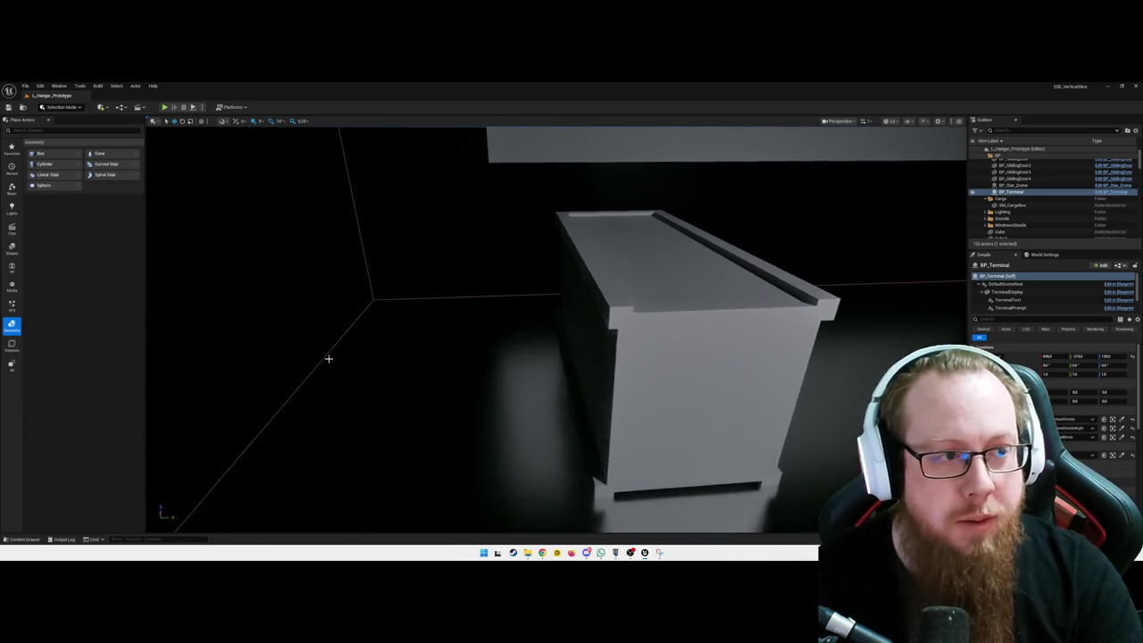
- Place a Box brush beside the crate, delete it again, and switch Place Actors to Shapes
drag(52, 153, 470, 359)
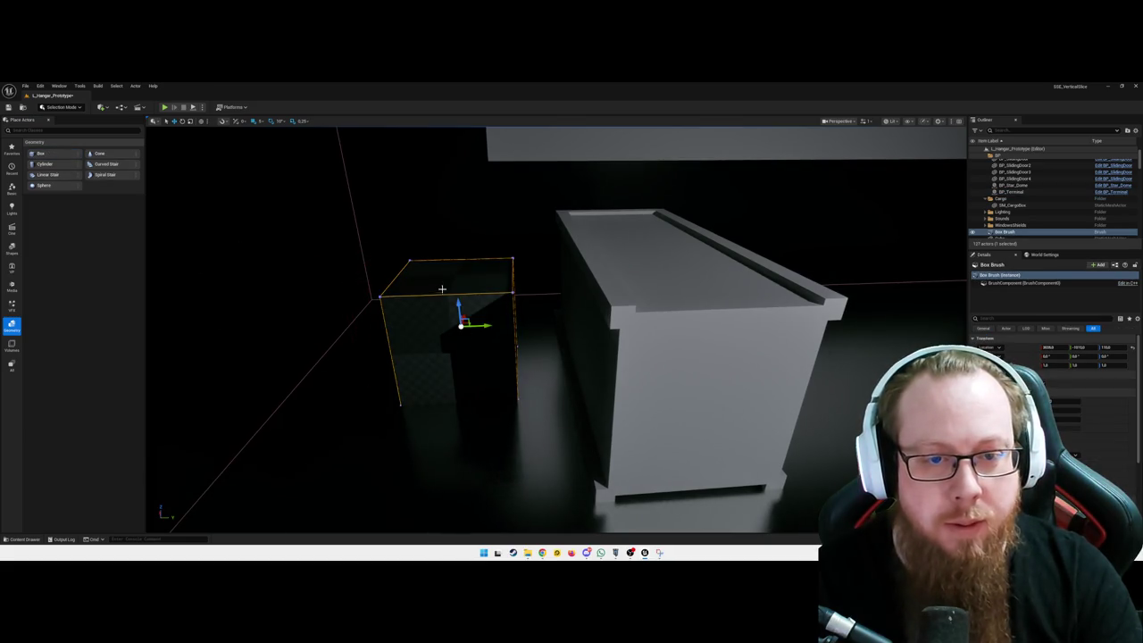
key(Delete)
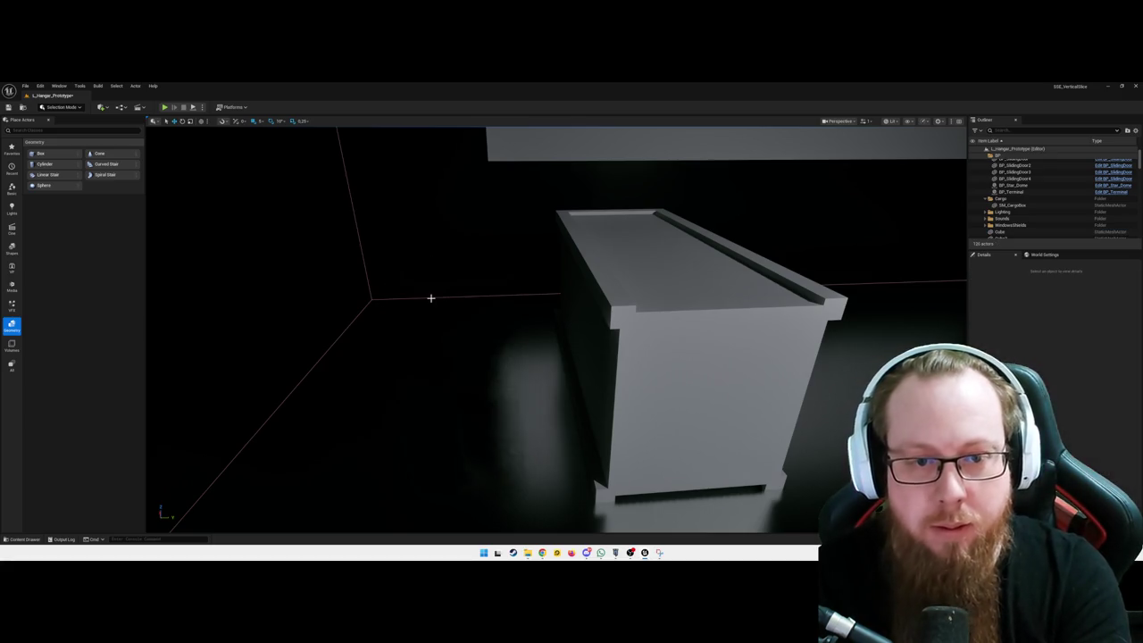
click(13, 248)
- Drop a Cube on the floor beside the cargo crate and frame it
drag(167, 230, 497, 321)
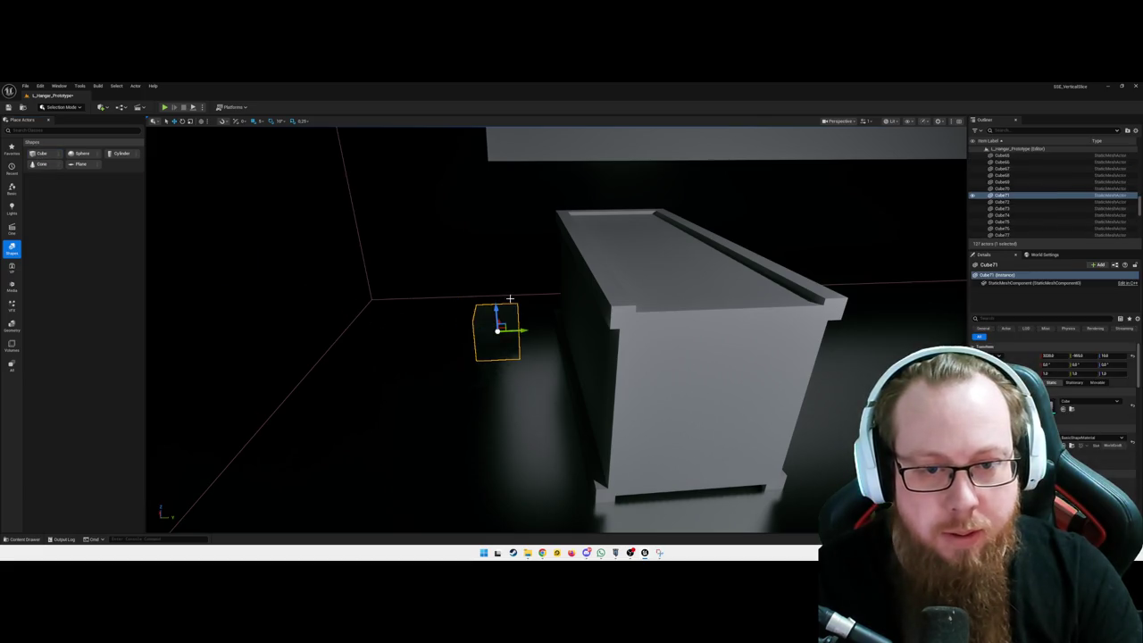
key(f)
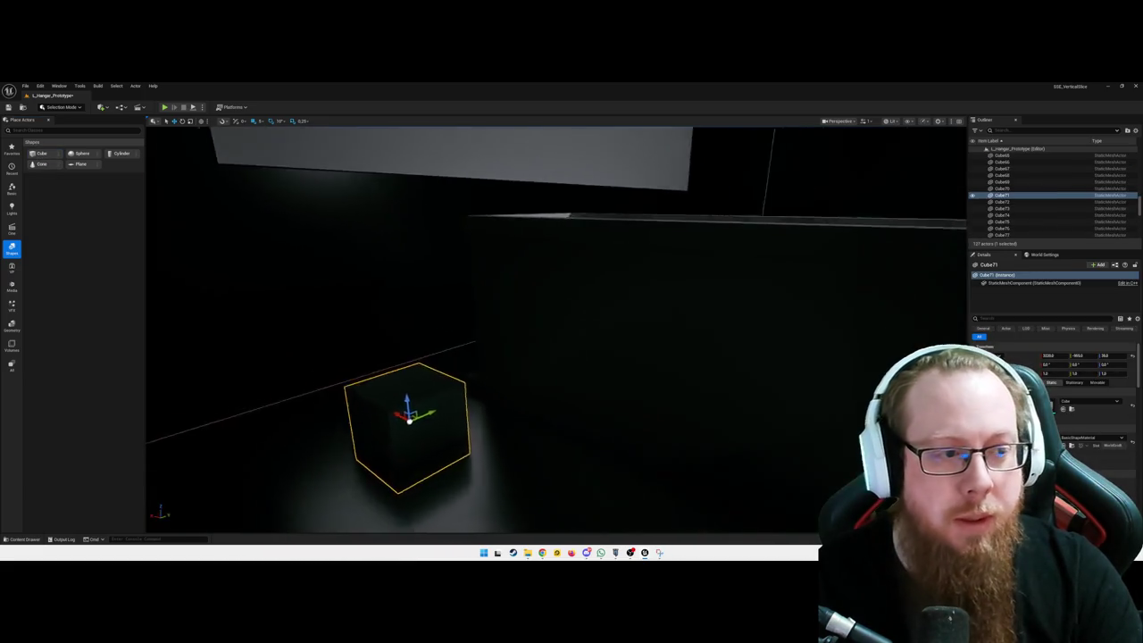
mouse_move(554, 330)
mouse_down()
mouse_move(590, 340)
mouse_move(536, 340)
mouse_move(563, 330)
mouse_up()
drag(513, 387, 532, 328)
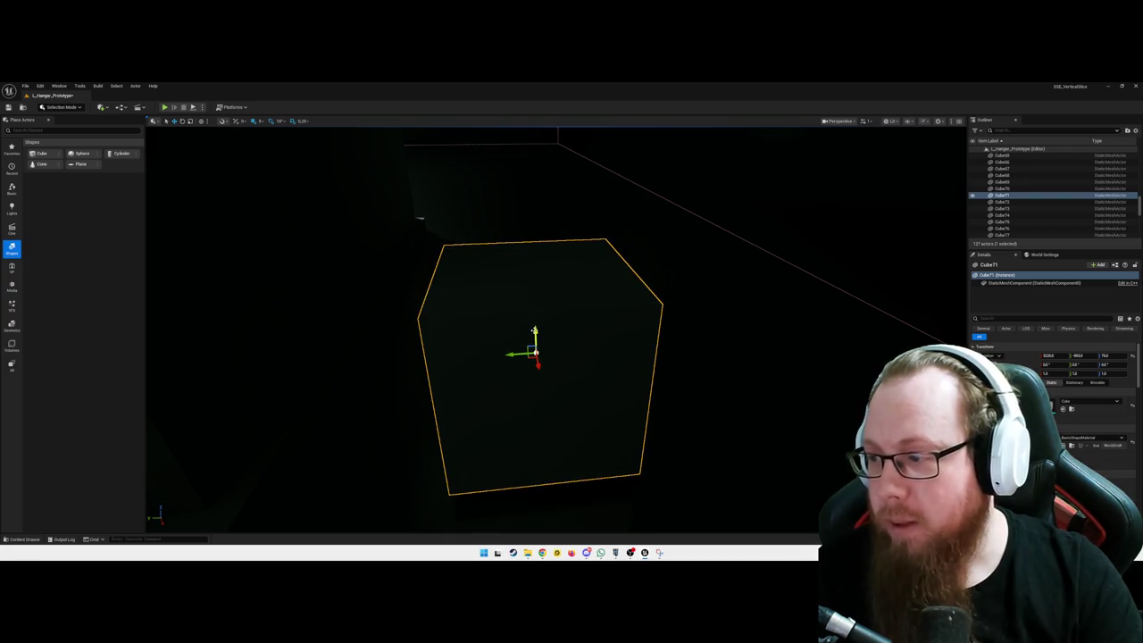
mouse_move(534, 331)
mouse_down()
mouse_move(553, 358)
mouse_move(714, 460)
mouse_move(674, 446)
mouse_up()
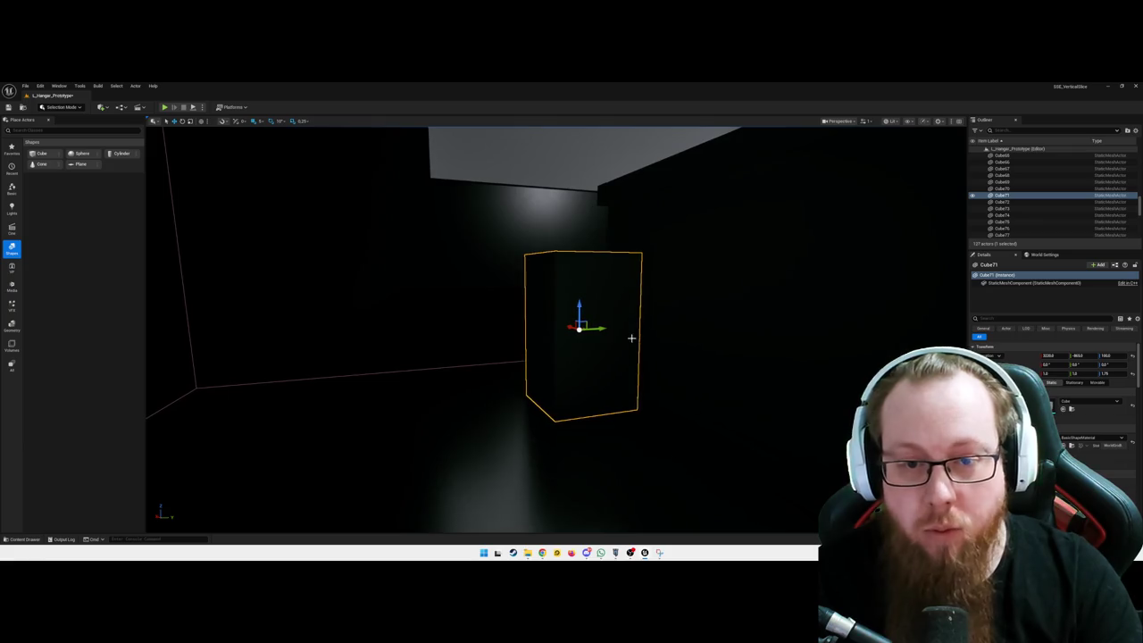
- Duplicate the cube, move the copy sideways, and stretch it wider
key(ctrl+d)
mouse_move(603, 328)
mouse_down()
mouse_move(489, 328)
mouse_move(465, 309)
mouse_move(450, 351)
mouse_up()
key(r)
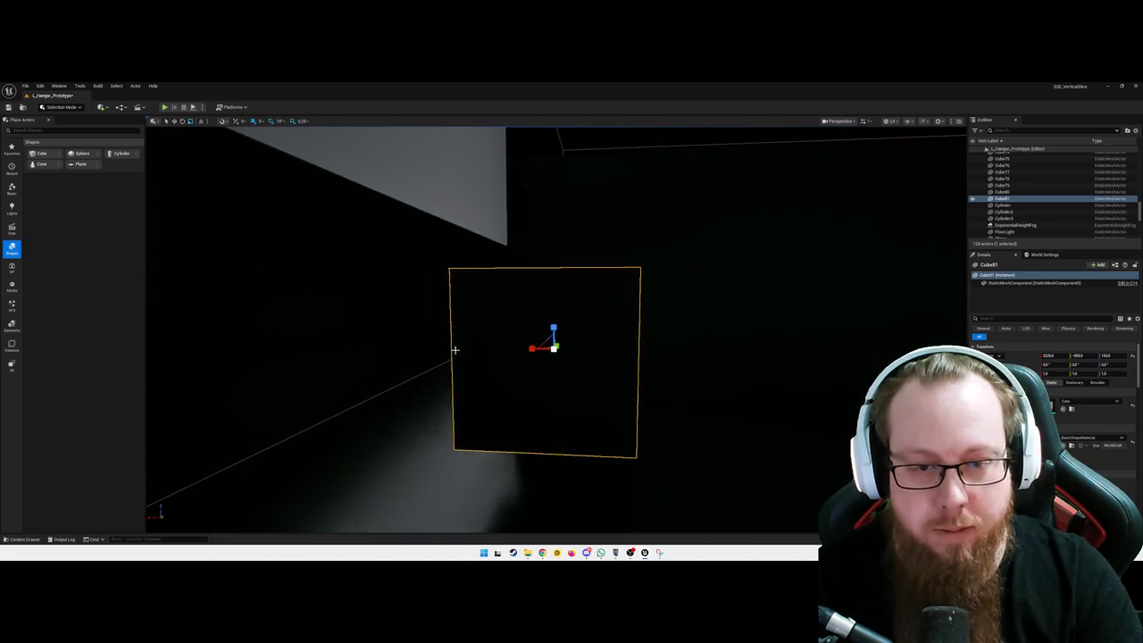
mouse_move(532, 348)
mouse_down()
mouse_move(482, 348)
mouse_move(581, 340)
mouse_move(559, 406)
mouse_move(533, 411)
mouse_move(659, 410)
mouse_move(558, 411)
mouse_up()
key(w)
mouse_move(645, 393)
mouse_down()
mouse_move(607, 393)
mouse_move(645, 393)
mouse_up()
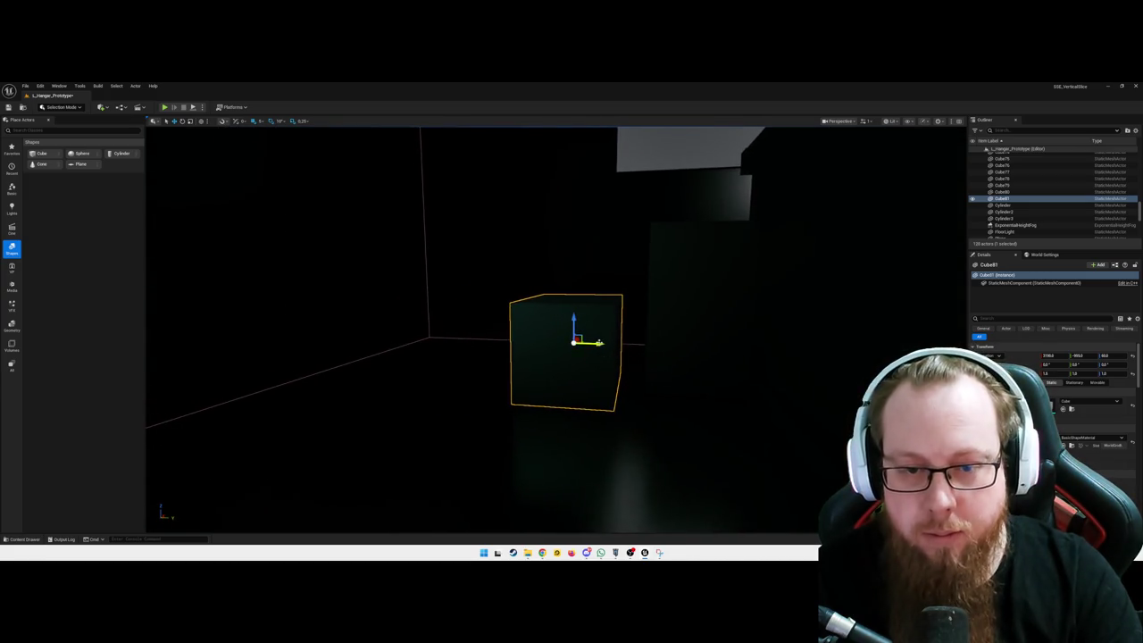
mouse_move(608, 344)
mouse_down()
mouse_move(627, 345)
mouse_move(628, 303)
mouse_move(580, 304)
mouse_up()
- Save the hangar level and start a Play-in-Editor test
drag(744, 393, 619, 394)
scroll(604, 350, down, 5)
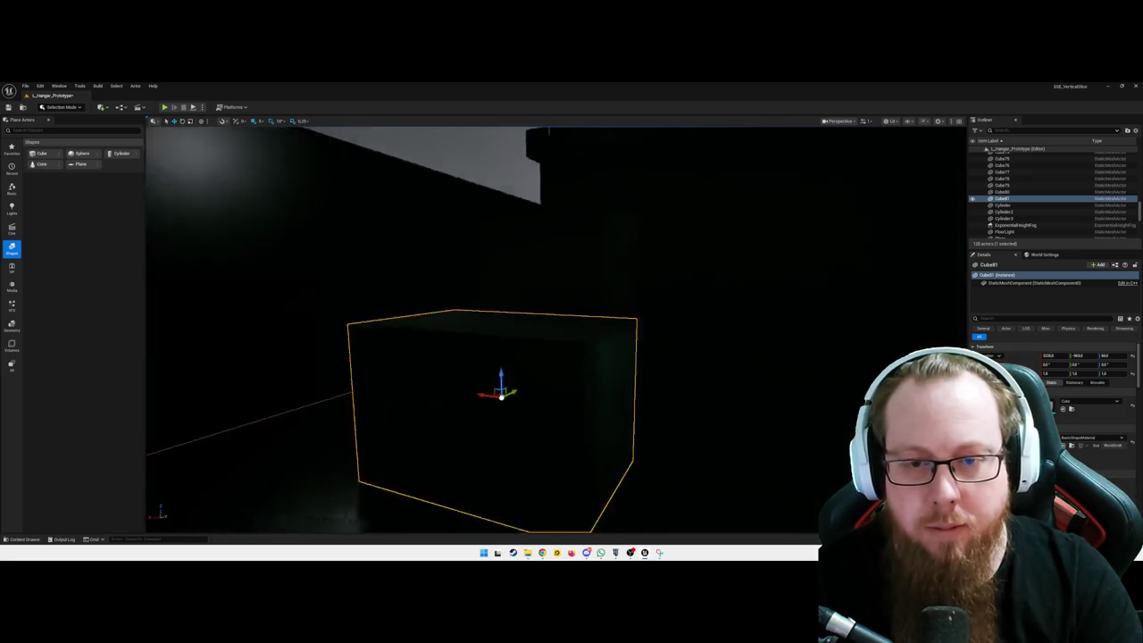
drag(616, 346, 611, 343)
key(ctrl+s)
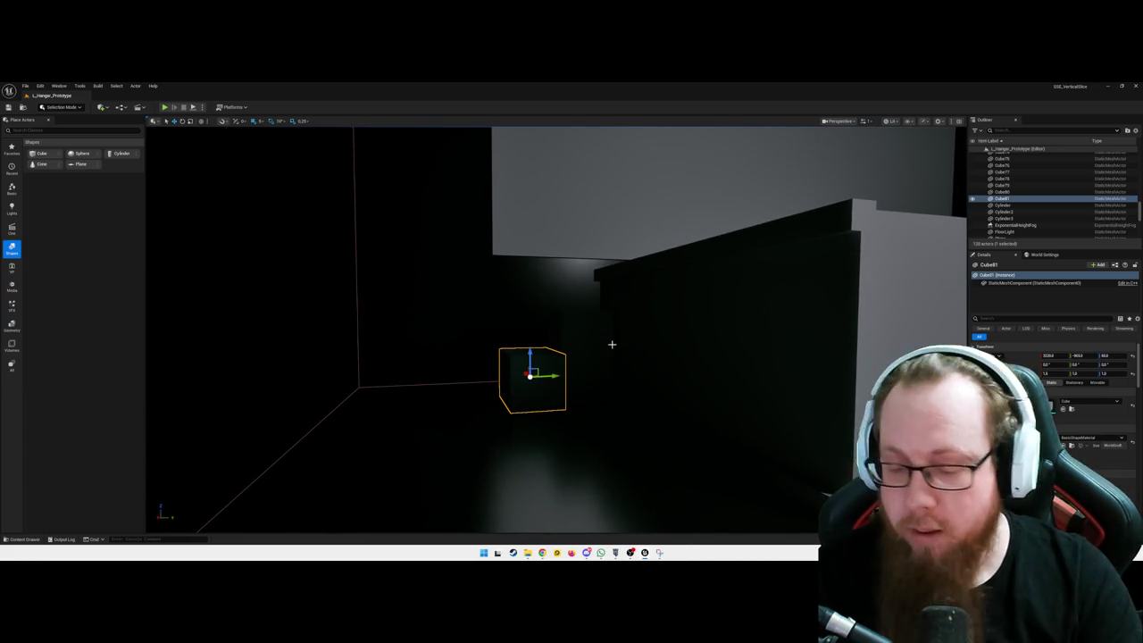
key(alt+p)
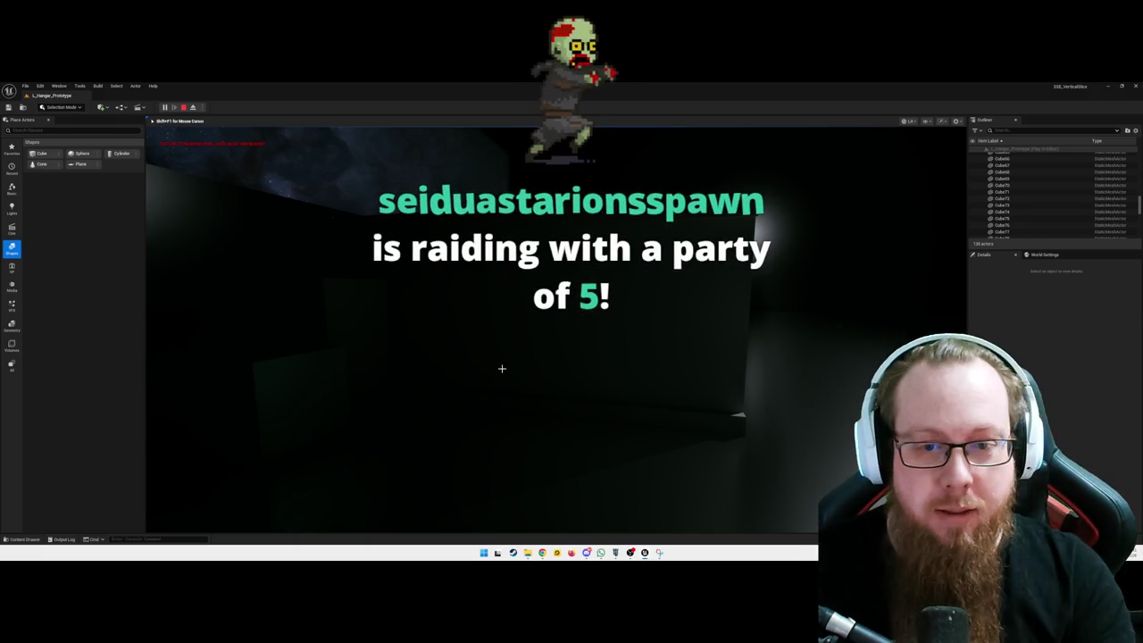
- Pause and quit the play-test, then select the white cargo crate in the viewport
key(Escape)
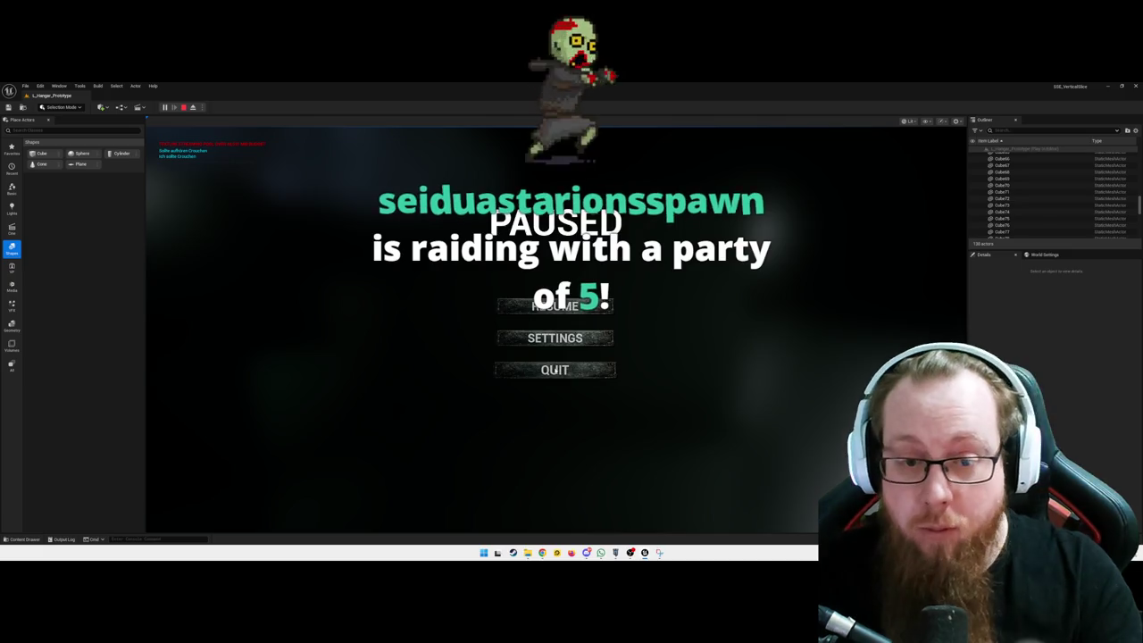
click(555, 368)
drag(553, 367, 532, 437)
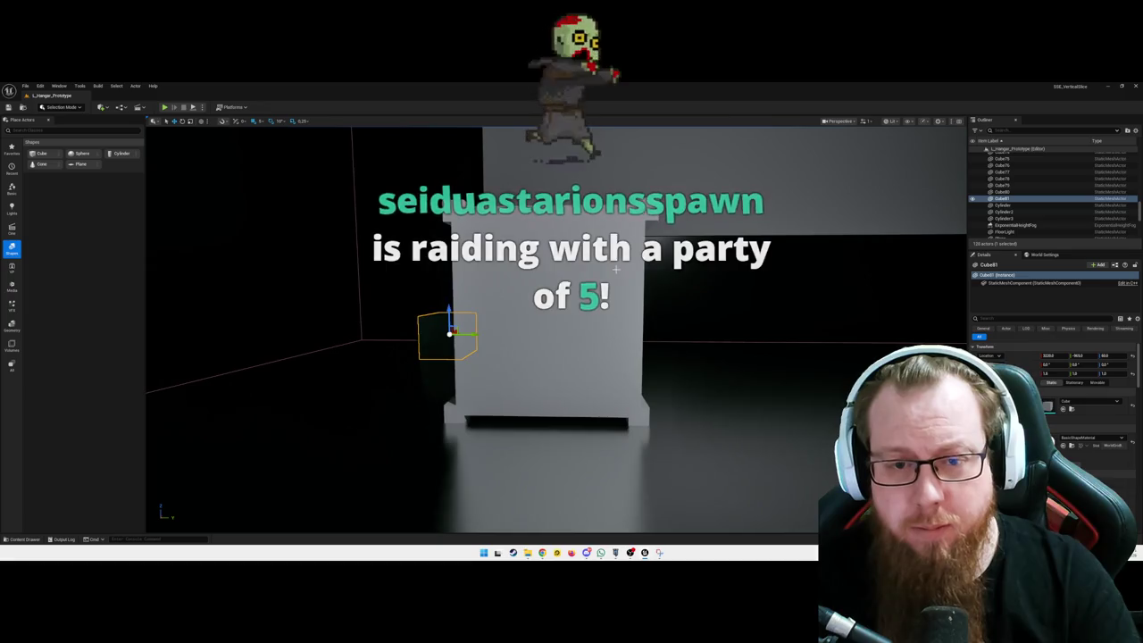
click(643, 294)
- Copy the cargo crate along Y into a row with SM_CargoBox2 and SM_CargoBox3, adding SM_CargoBox4
mouse_move(549, 250)
mouse_down()
mouse_move(705, 251)
mouse_move(884, 277)
mouse_up()
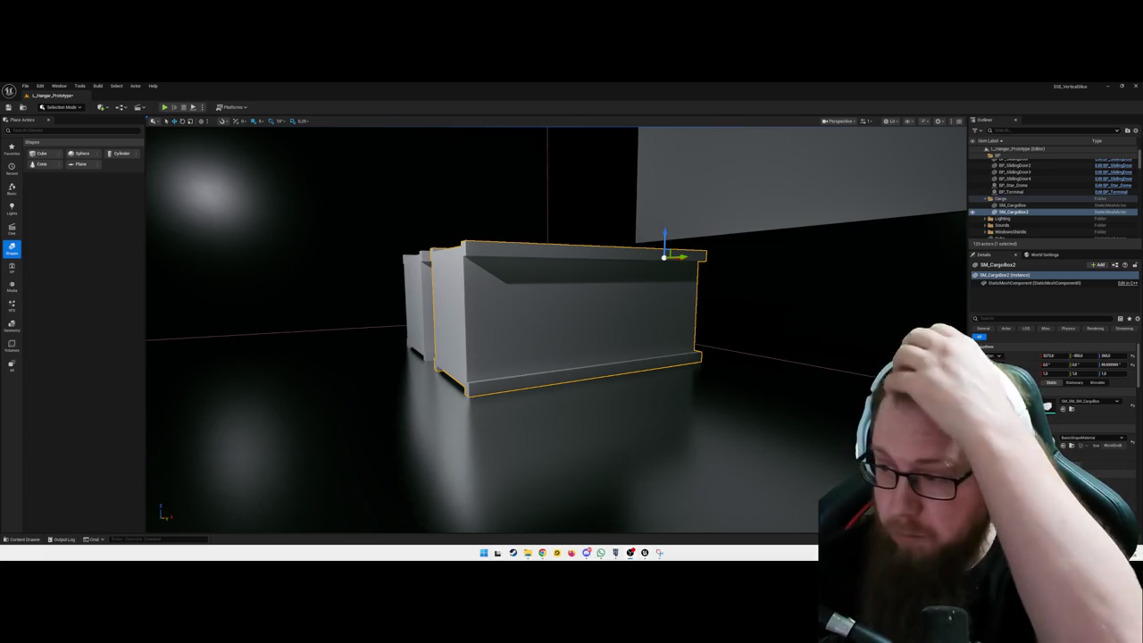
drag(780, 377, 830, 380)
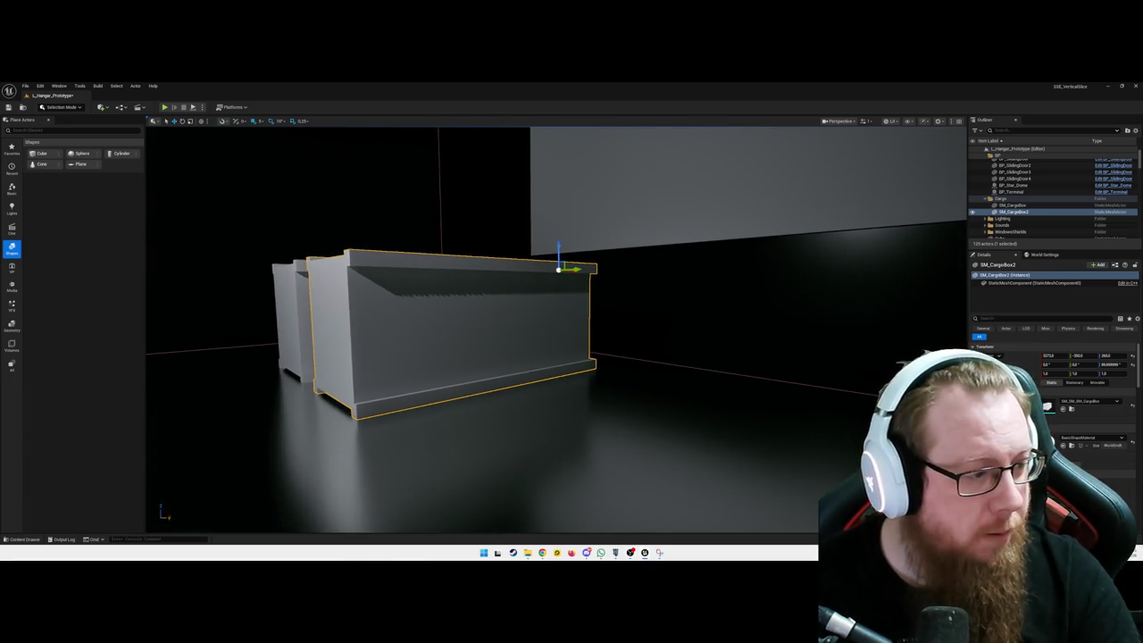
drag(375, 437, 398, 431)
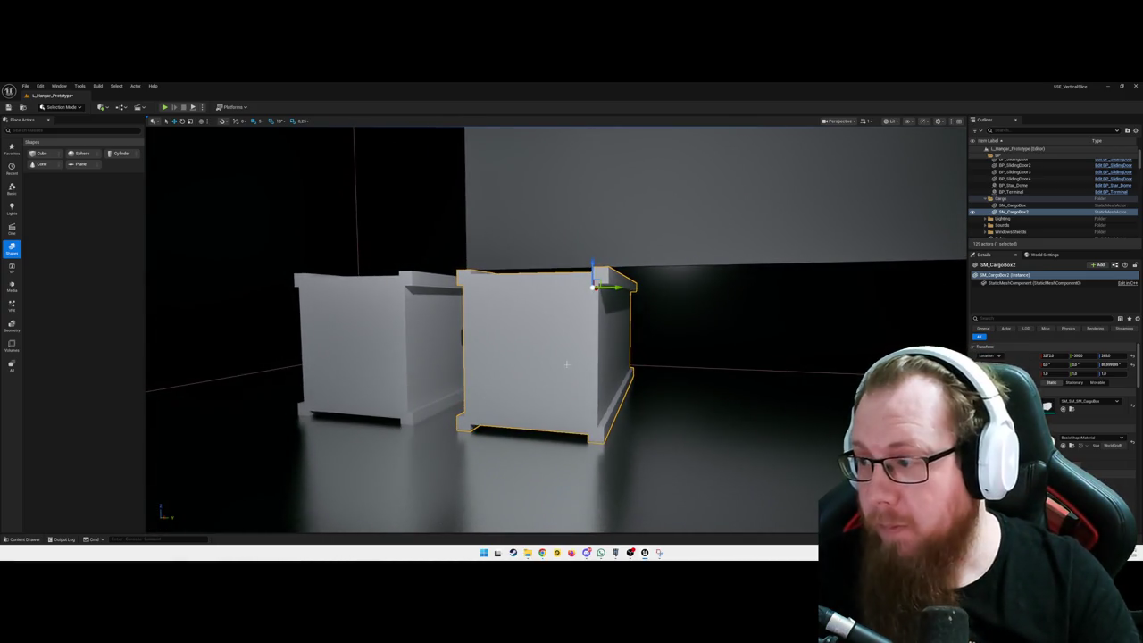
drag(630, 337, 630, 331)
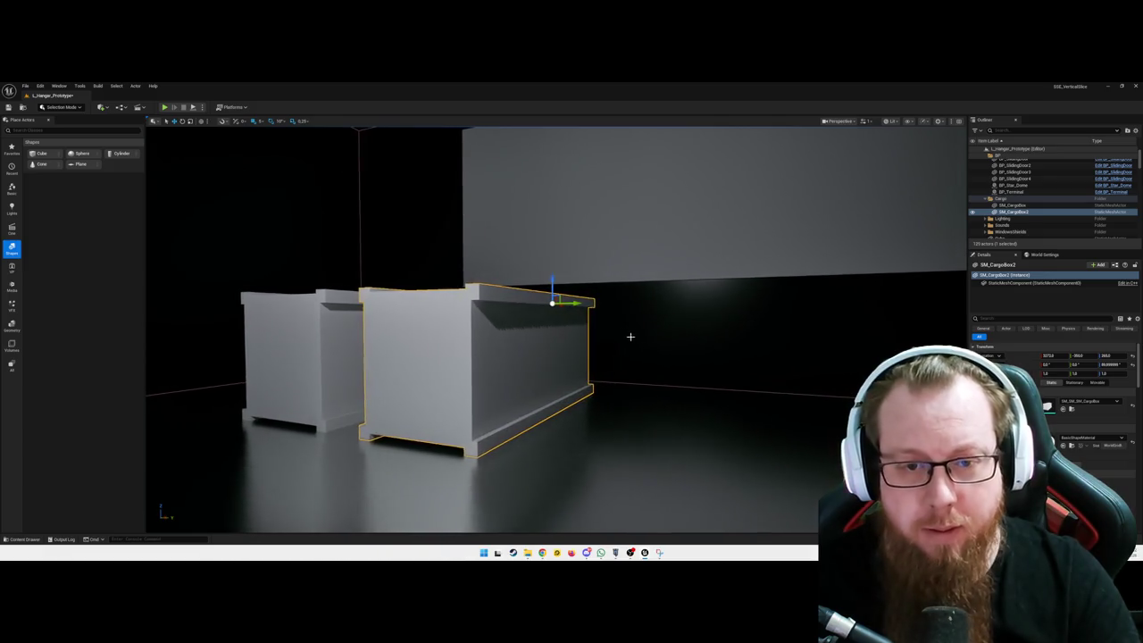
key(ctrl+d)
mouse_move(697, 312)
mouse_down()
mouse_move(718, 304)
mouse_move(692, 304)
mouse_move(650, 273)
mouse_move(607, 274)
mouse_move(650, 272)
mouse_up()
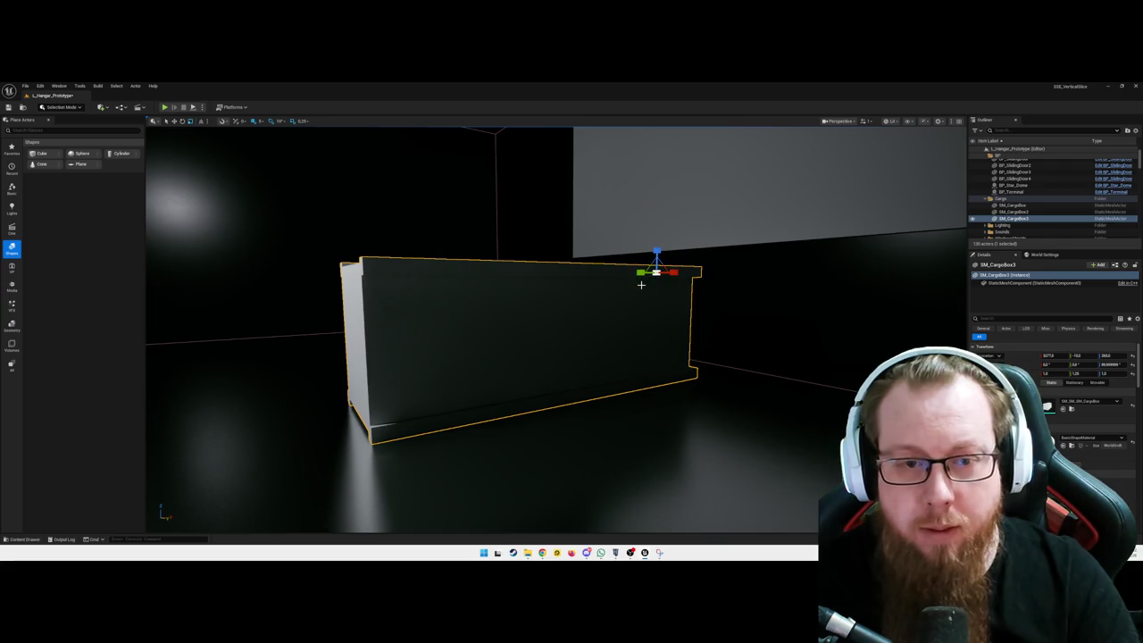
mouse_move(672, 274)
mouse_down()
mouse_move(589, 286)
mouse_move(600, 268)
mouse_move(597, 300)
mouse_move(604, 264)
mouse_move(616, 261)
mouse_move(706, 280)
mouse_move(643, 286)
mouse_move(714, 267)
mouse_move(632, 268)
mouse_move(669, 276)
mouse_move(580, 260)
mouse_move(545, 280)
mouse_up()
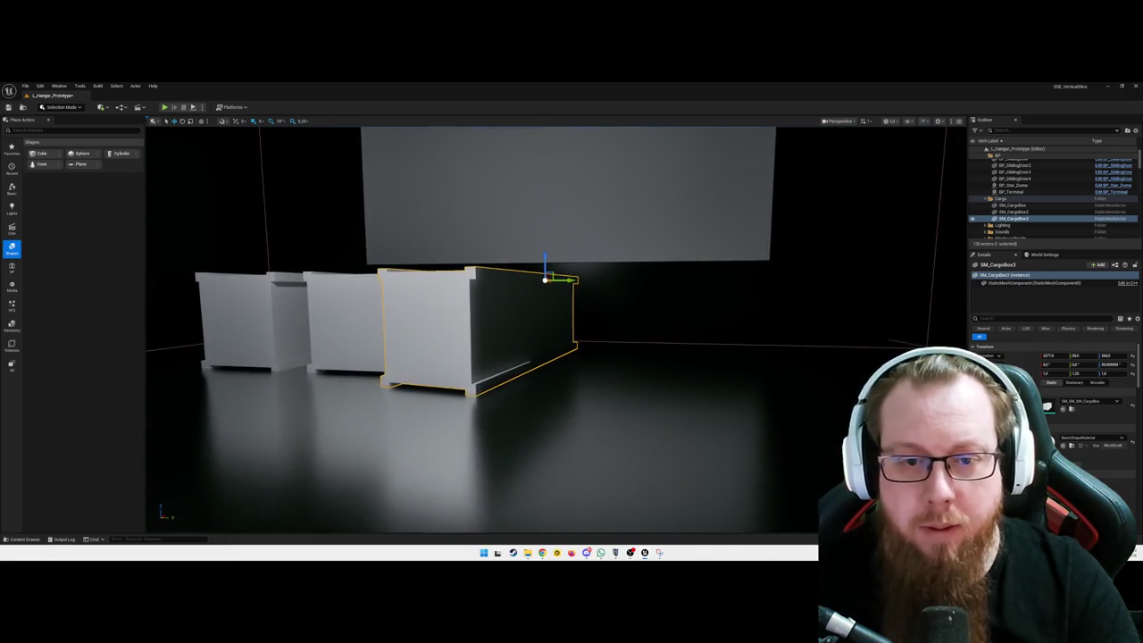
key(ctrl+d)
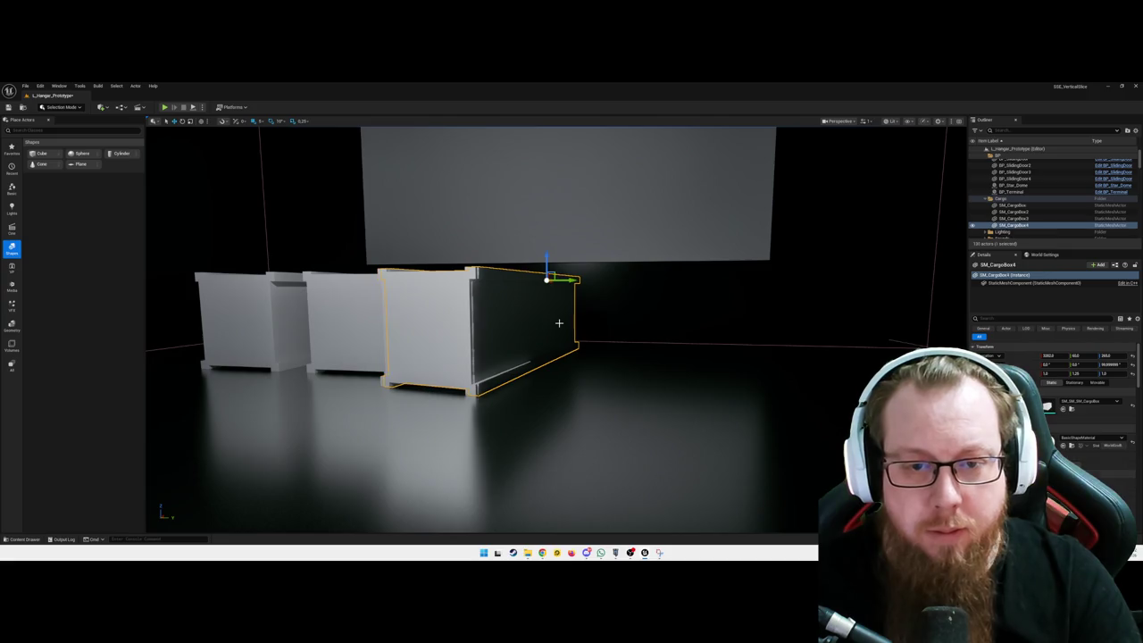
- Slide the new crates to the row's end, rotating them 90° into line with the others
mouse_move(571, 280)
mouse_down()
mouse_move(661, 293)
mouse_move(647, 291)
mouse_up()
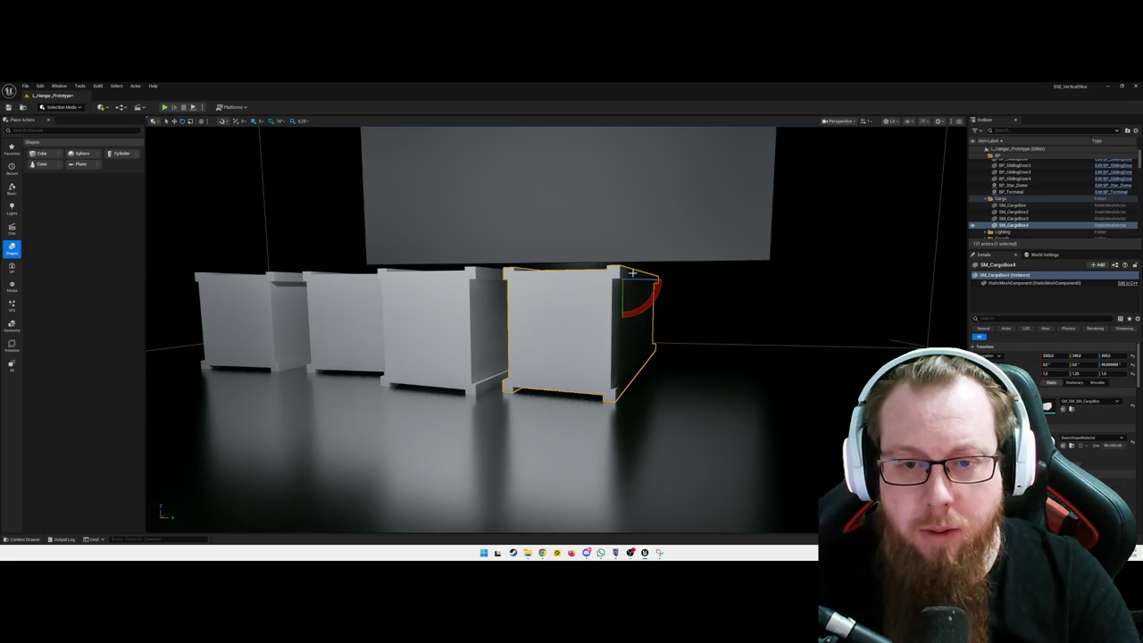
mouse_move(657, 283)
mouse_down()
mouse_move(658, 257)
mouse_move(664, 300)
mouse_move(655, 293)
mouse_move(670, 268)
mouse_move(659, 268)
mouse_move(657, 302)
mouse_move(614, 266)
mouse_move(587, 270)
mouse_up()
key(e)
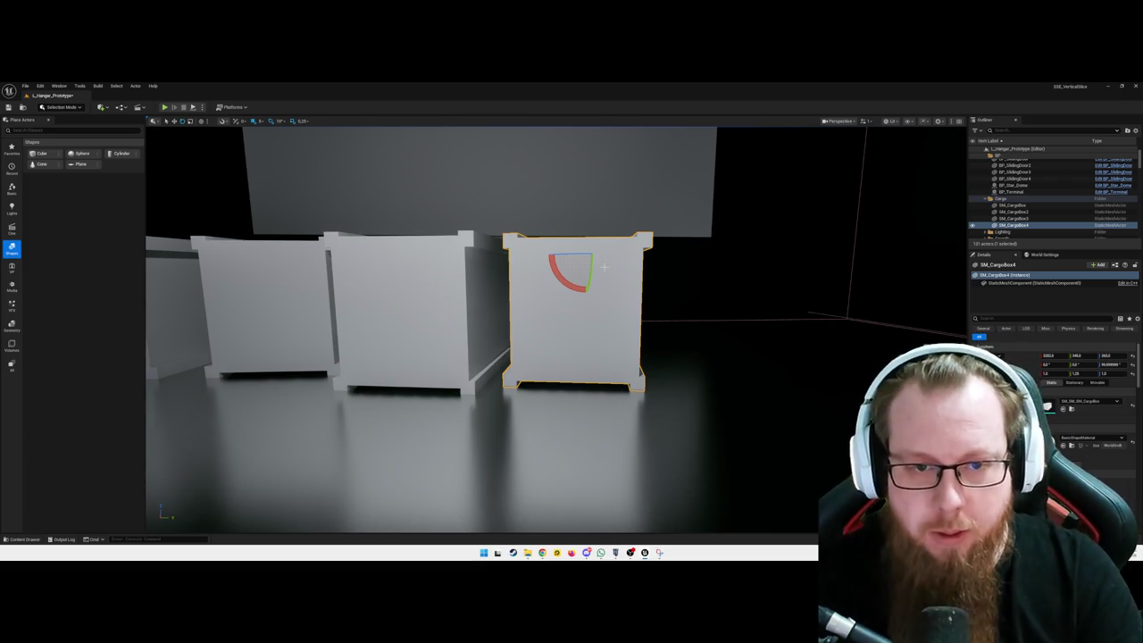
key(w)
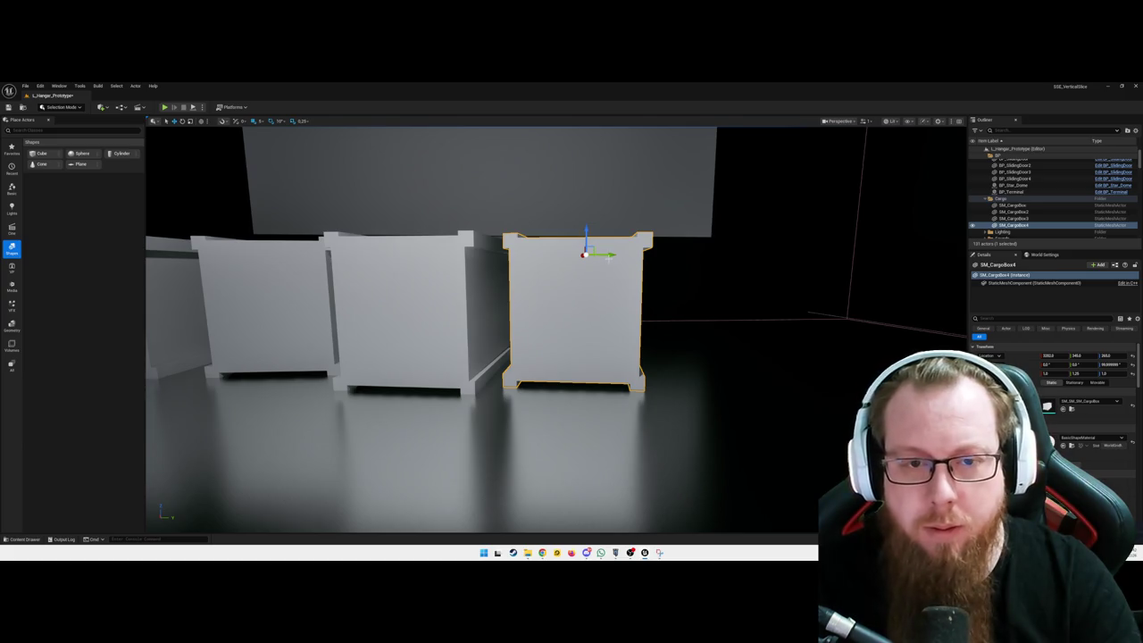
mouse_move(610, 255)
mouse_down()
mouse_move(667, 256)
mouse_move(203, 400)
mouse_move(440, 267)
mouse_move(857, 258)
mouse_move(835, 264)
mouse_move(856, 288)
mouse_move(799, 264)
mouse_up()
key(e)
click(439, 268)
scroll(739, 394, up, 3)
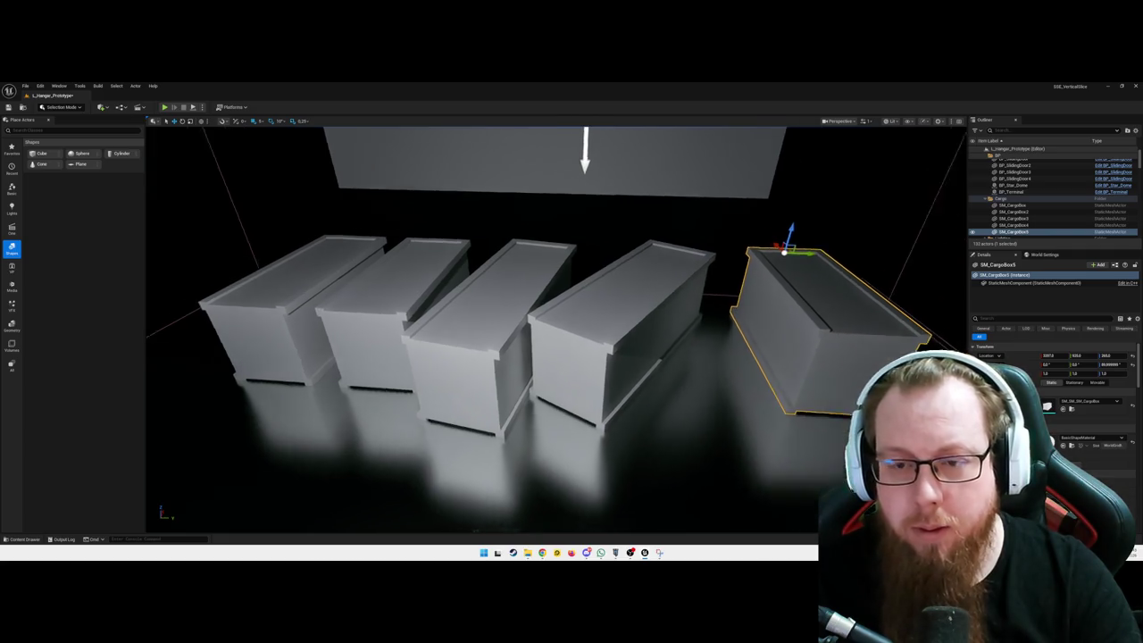
- Save the level and place a new cube beside the cargo crates
key(ctrl+s)
drag(715, 386, 715, 387)
mouse_move(38, 153)
mouse_down()
mouse_move(652, 299)
mouse_move(651, 336)
mouse_move(676, 255)
mouse_up()
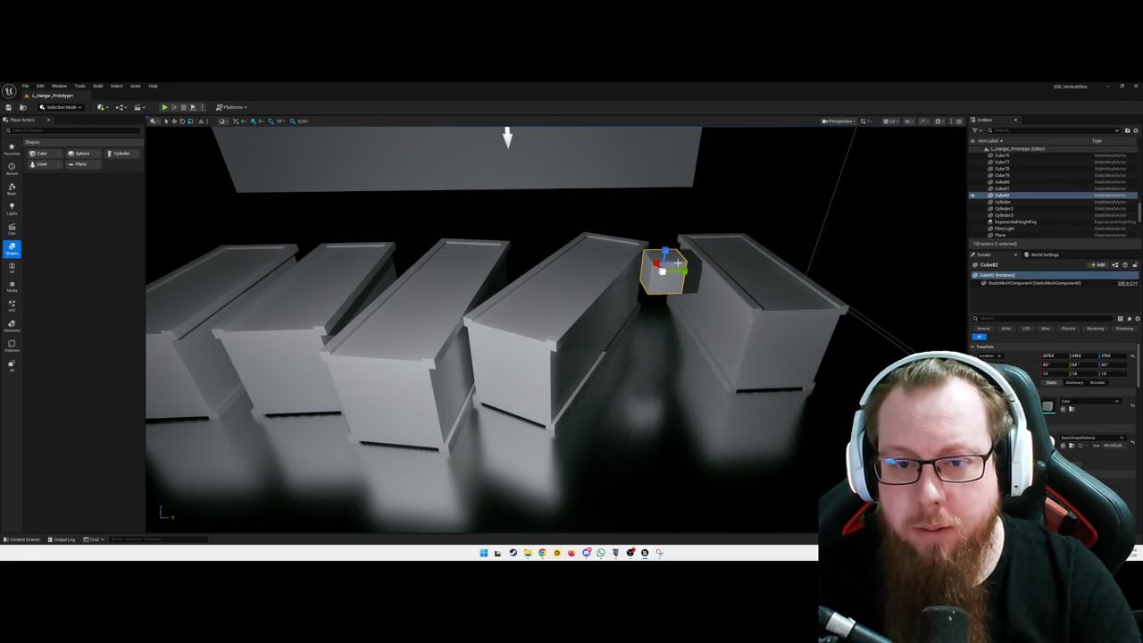
- Scale Cube82 to Z 0.2 and Y 2.0, raise it onto the crates, and start Play
click(1105, 373)
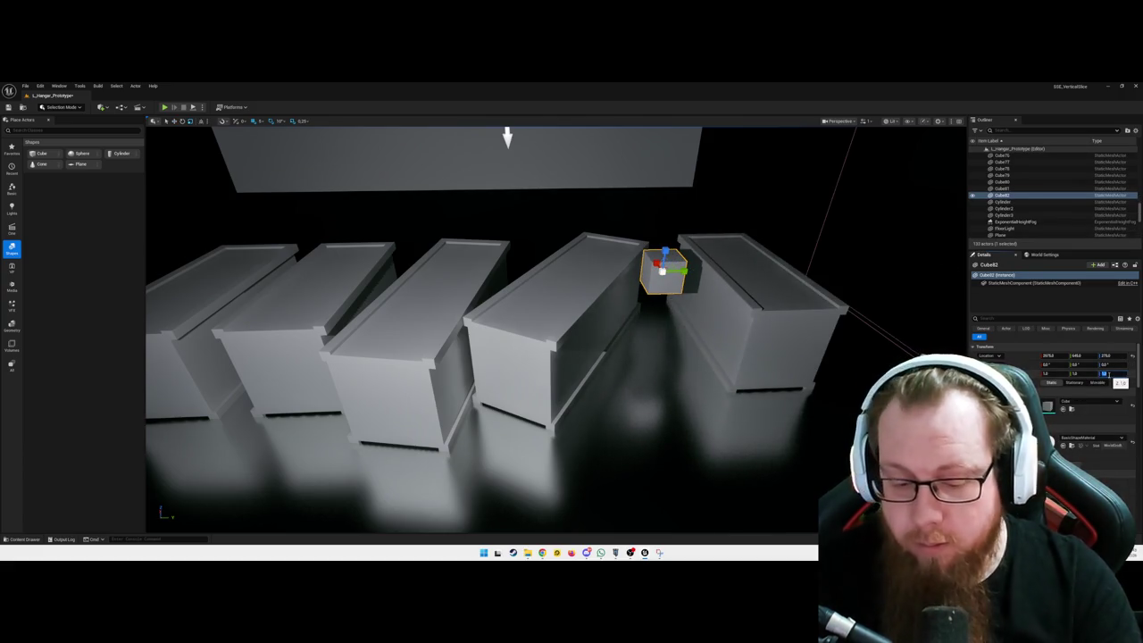
text(0.2)
key(Return)
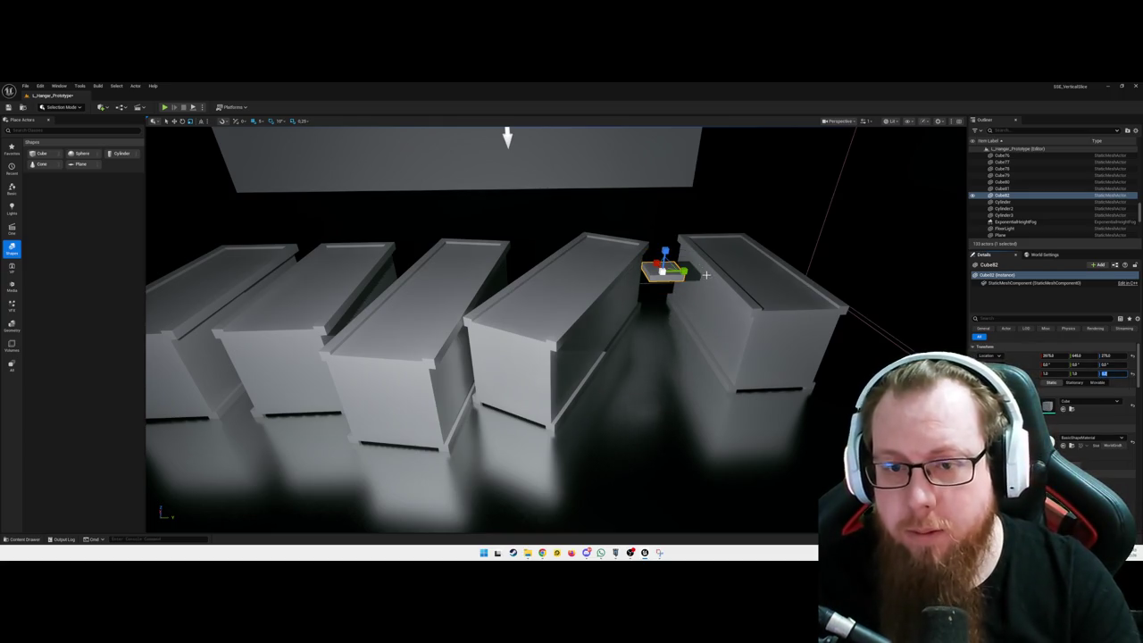
mouse_move(1074, 373)
mouse_down()
mouse_move(1093, 373)
mouse_move(1067, 355)
mouse_up()
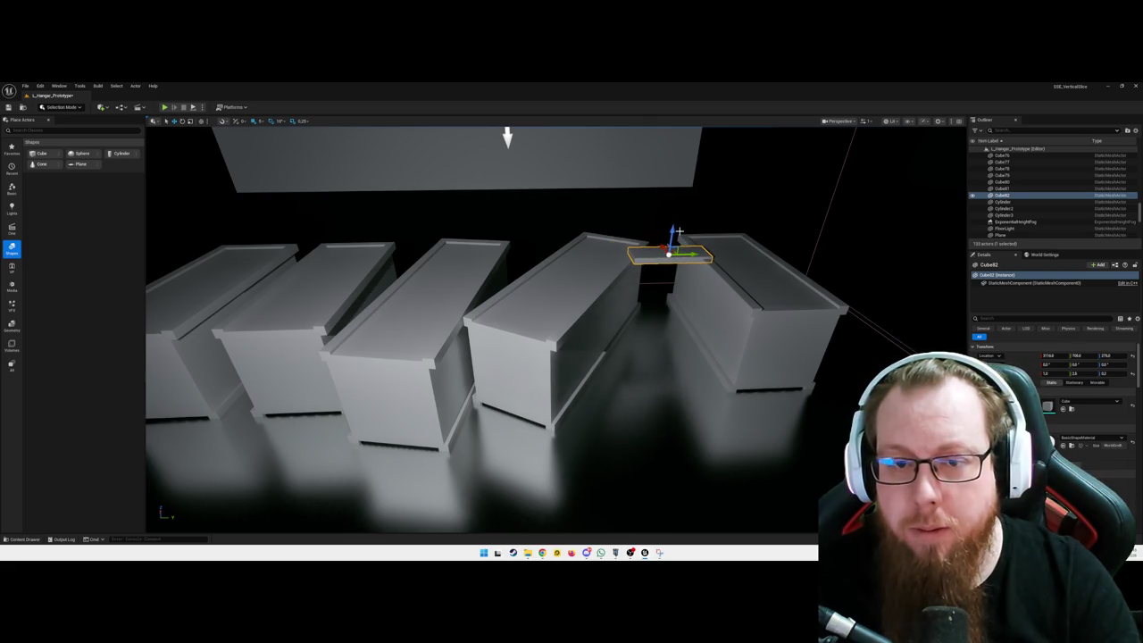
drag(673, 232, 676, 229)
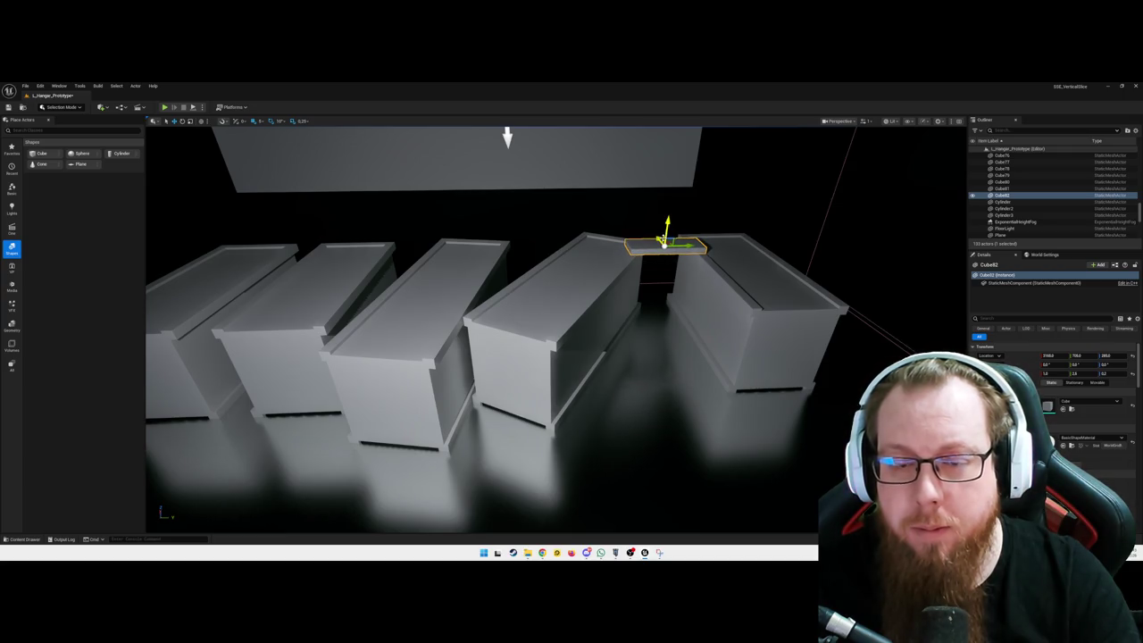
mouse_move(625, 375)
mouse_down()
mouse_move(571, 420)
mouse_move(607, 464)
mouse_move(545, 438)
mouse_move(625, 420)
mouse_move(649, 304)
mouse_up()
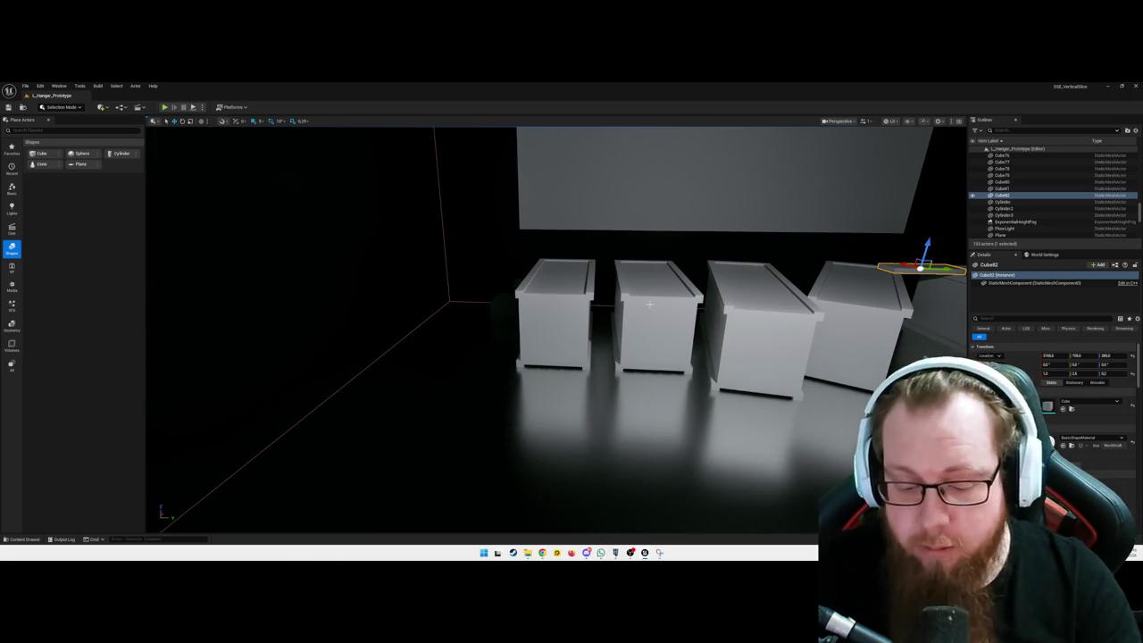
key(alt+p)
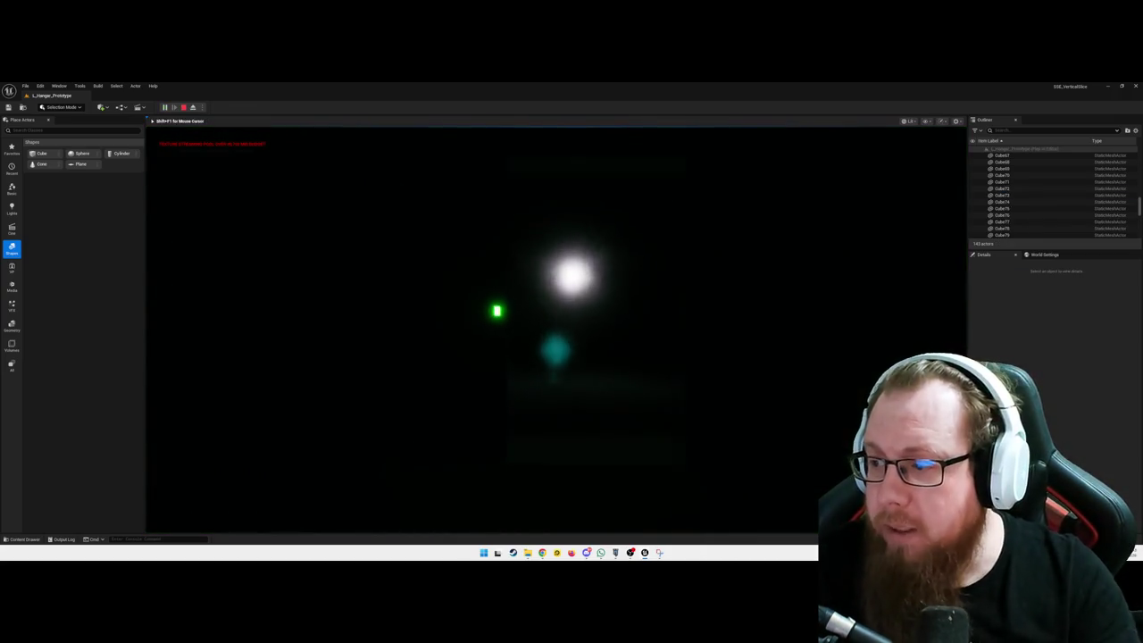
- Walk past the crates and SYSTEMS OFFLINE panel, climb the stepped blocks onto the ledge, then pause
key(w)
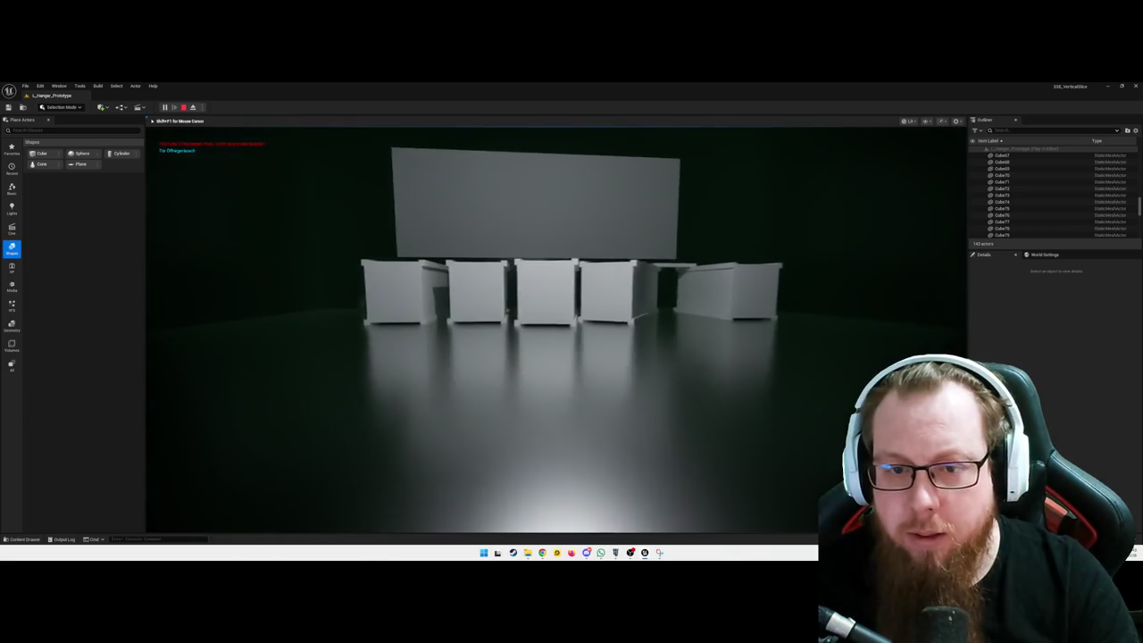
key(w)
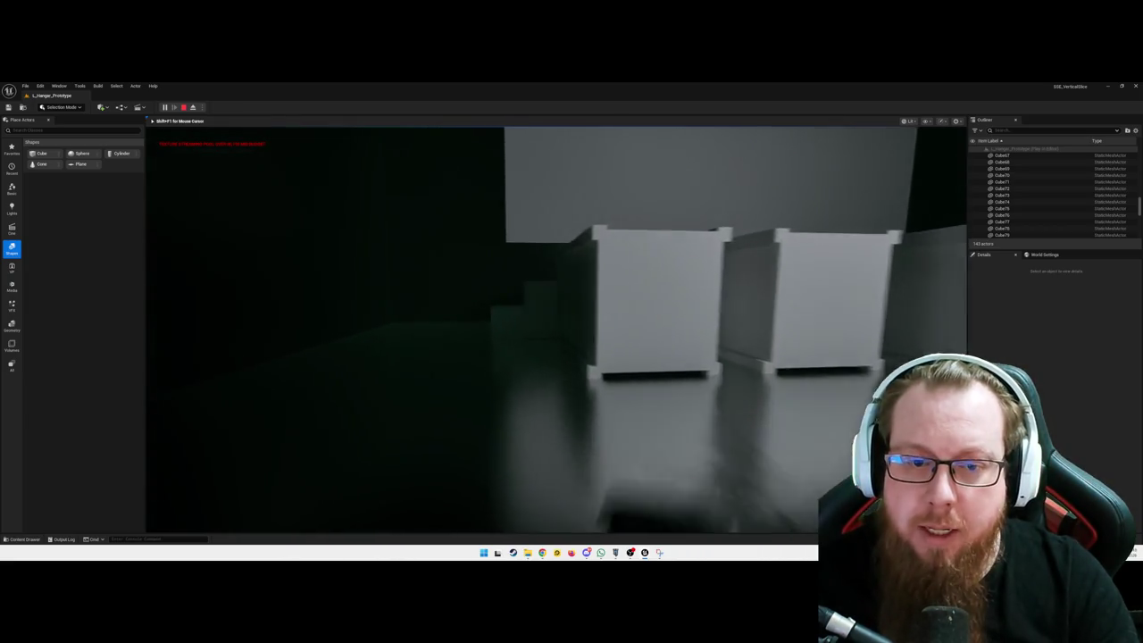
key(w)
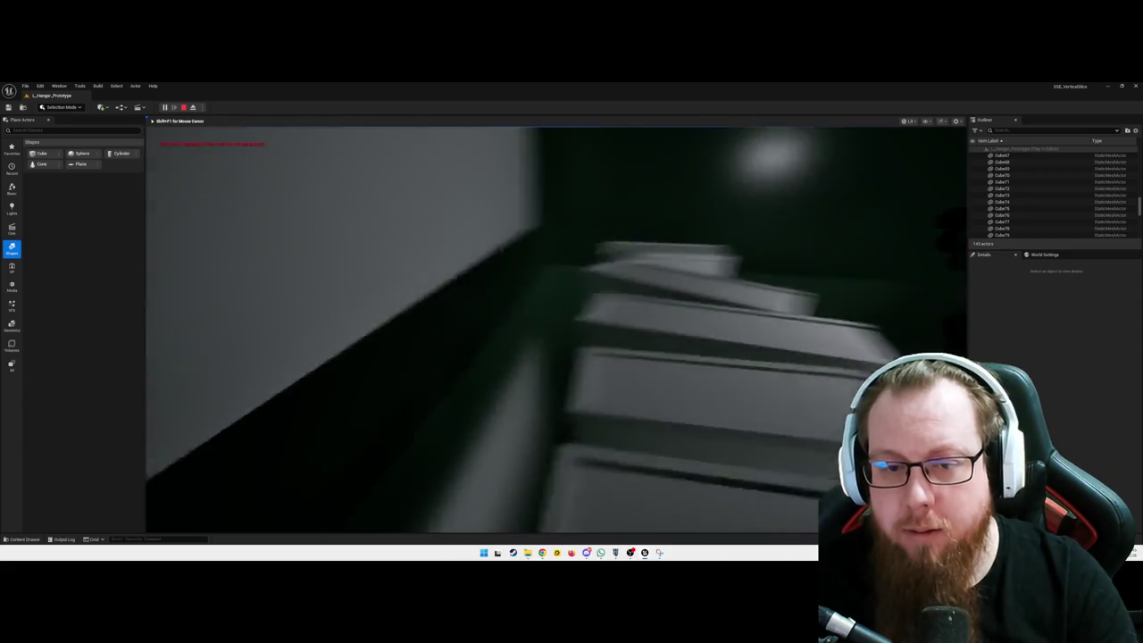
key(w)
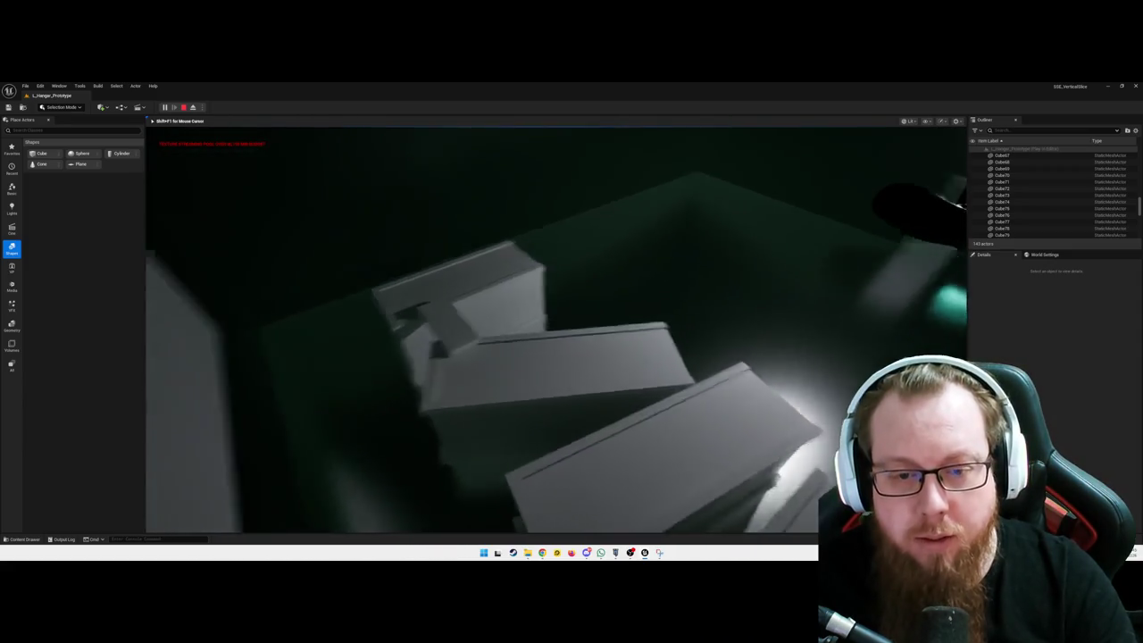
key(w)
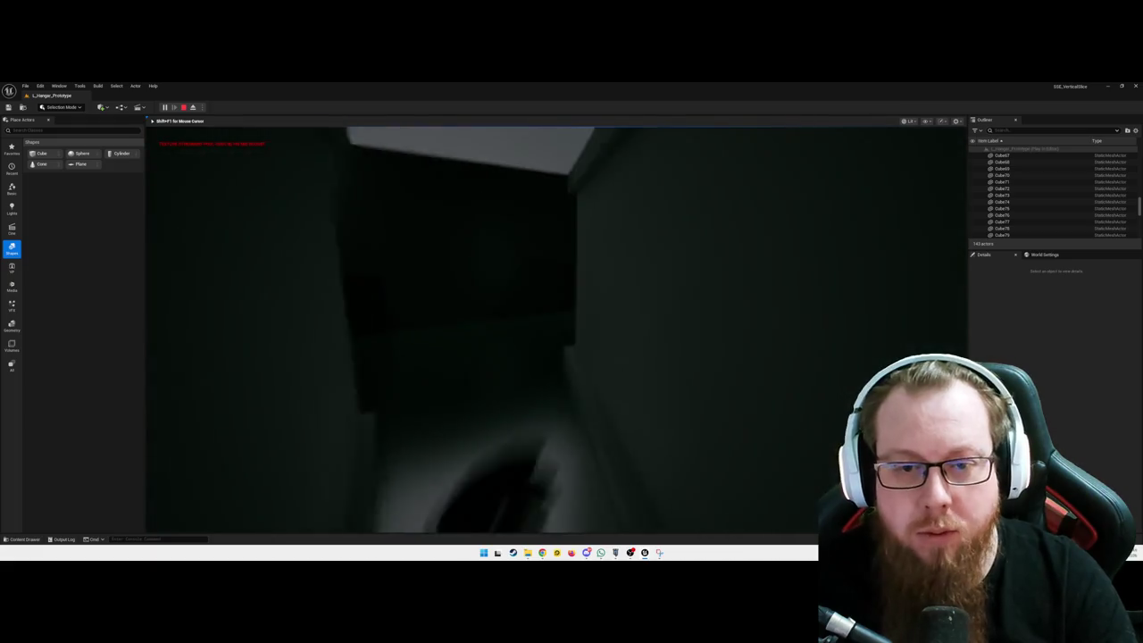
key(w)
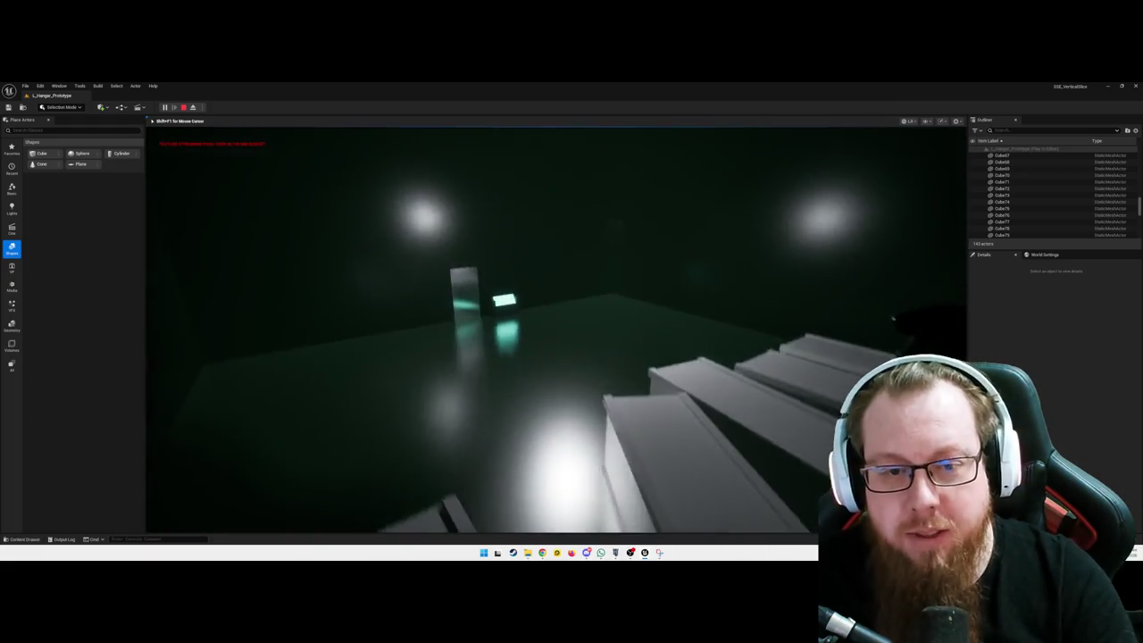
key(w)
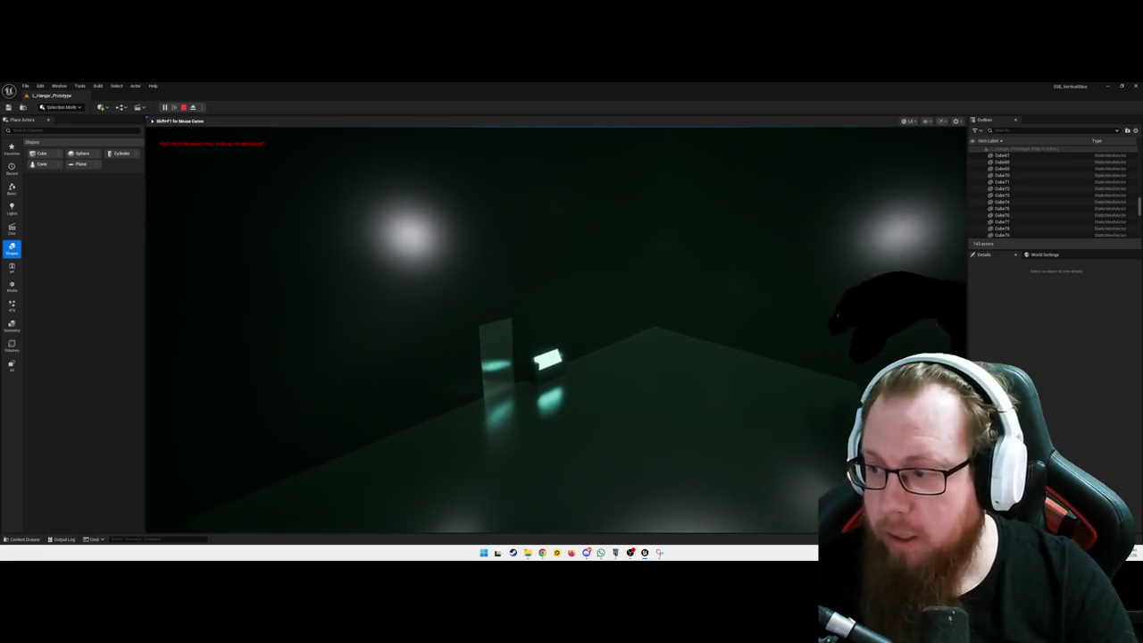
key(w)
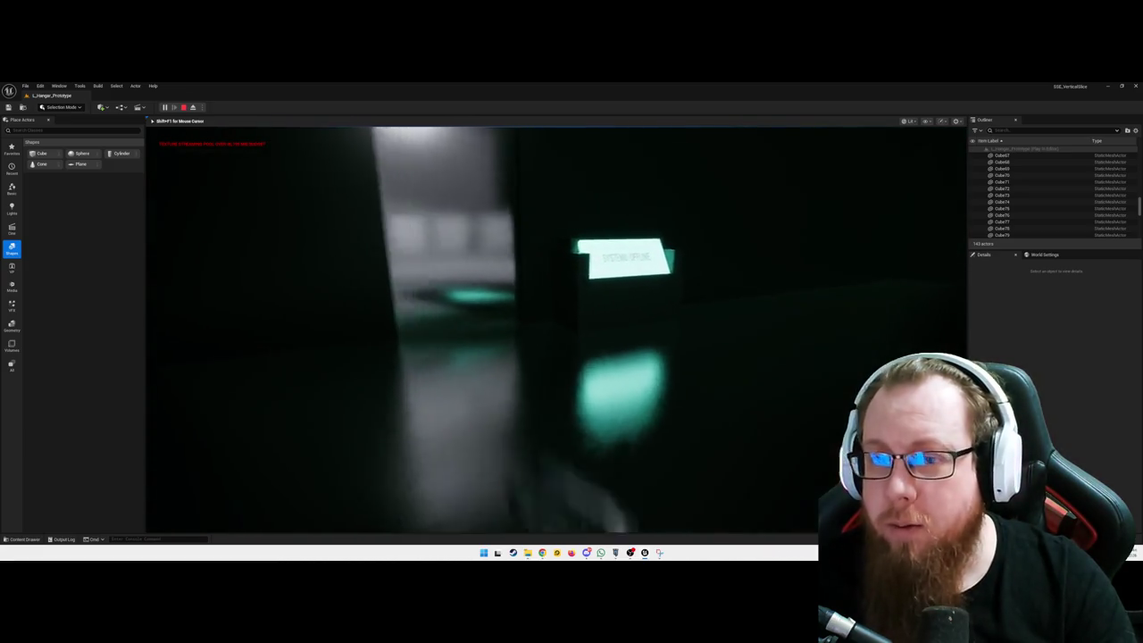
key(w)
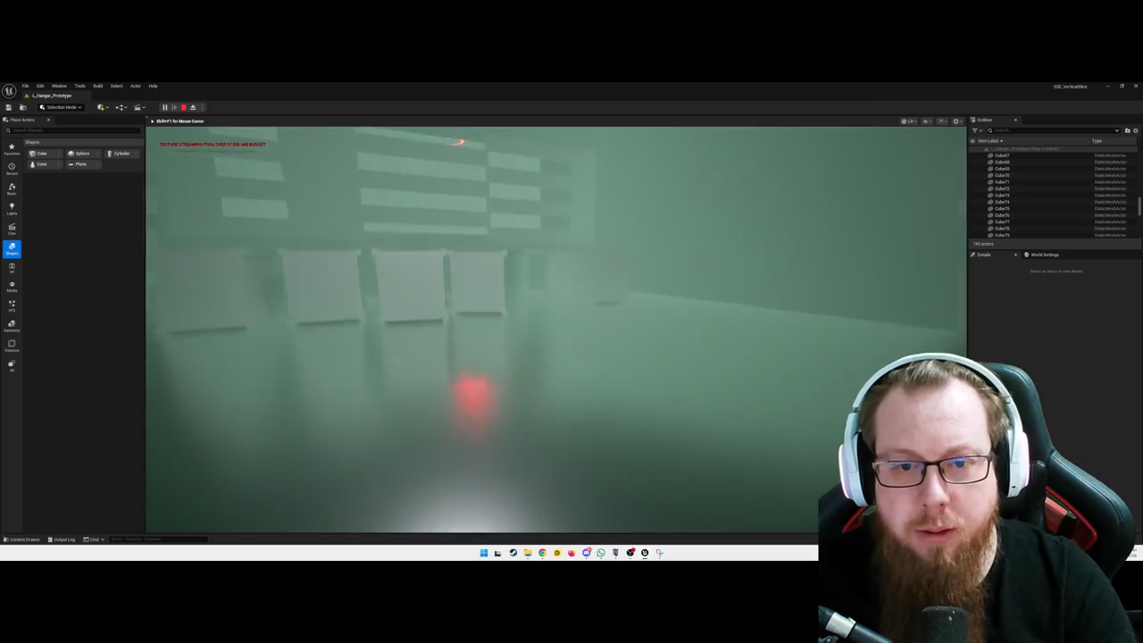
key(w)
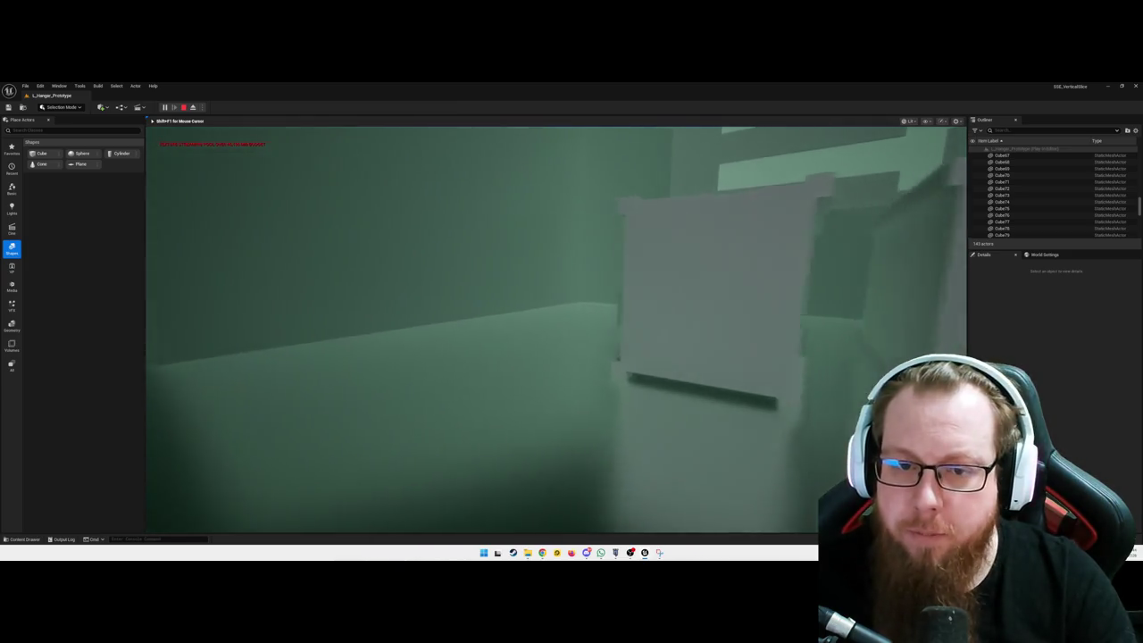
key(w)
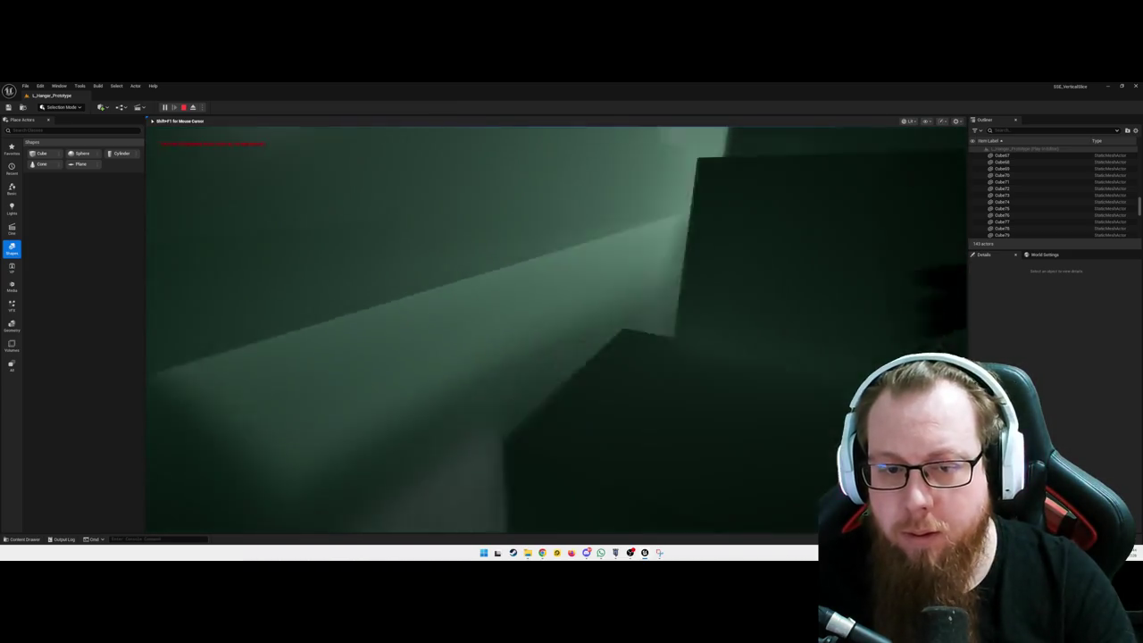
key(w)
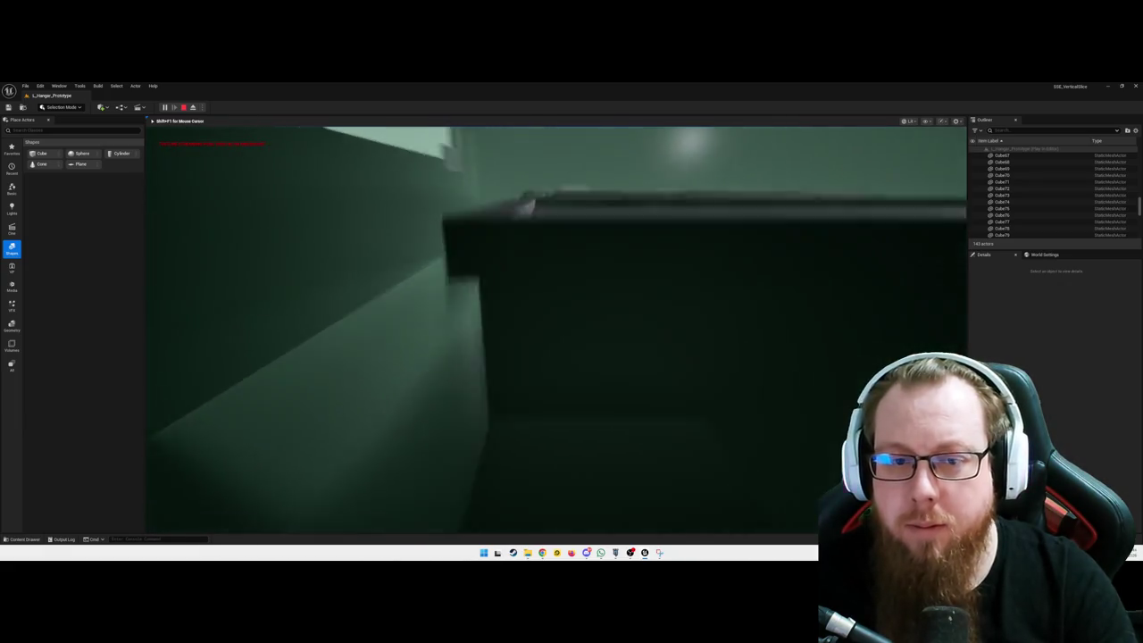
key(w)
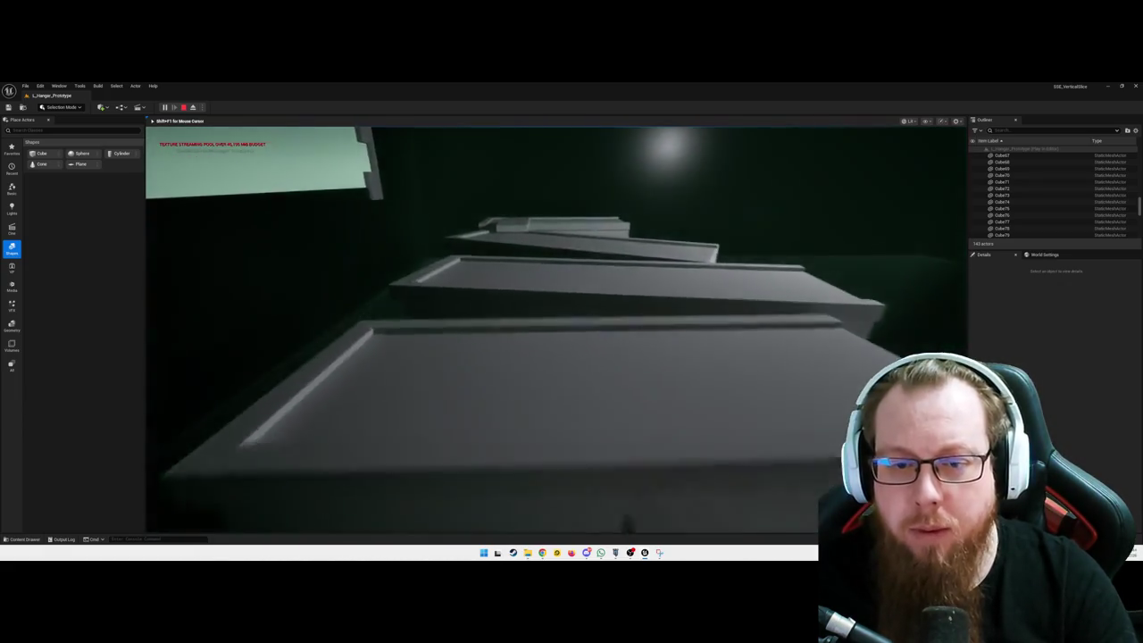
key(w)
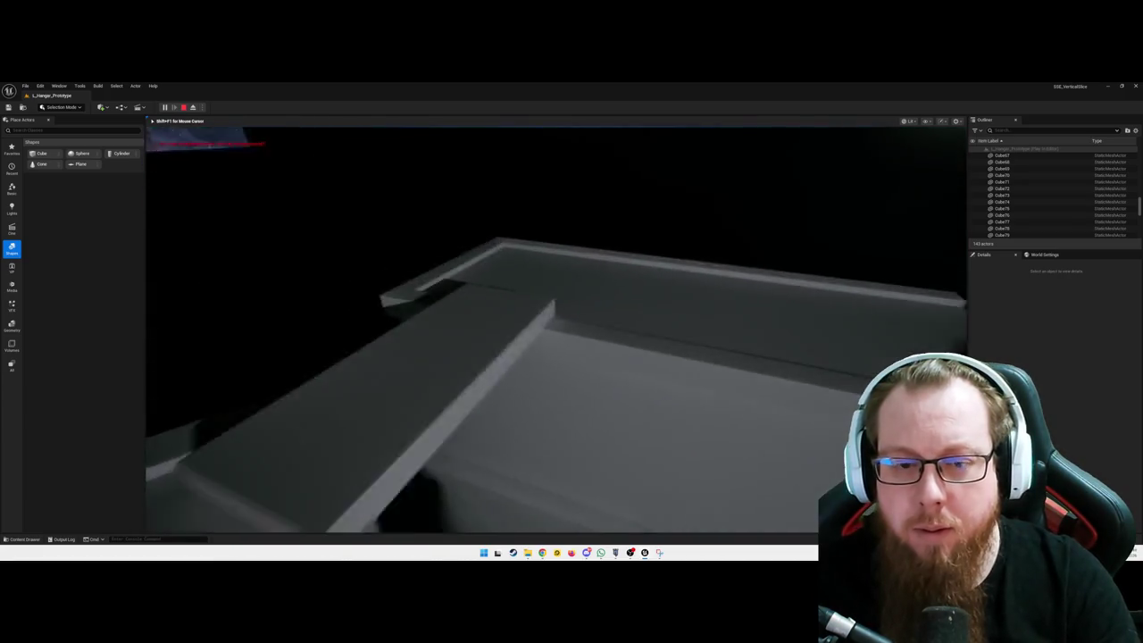
key(w)
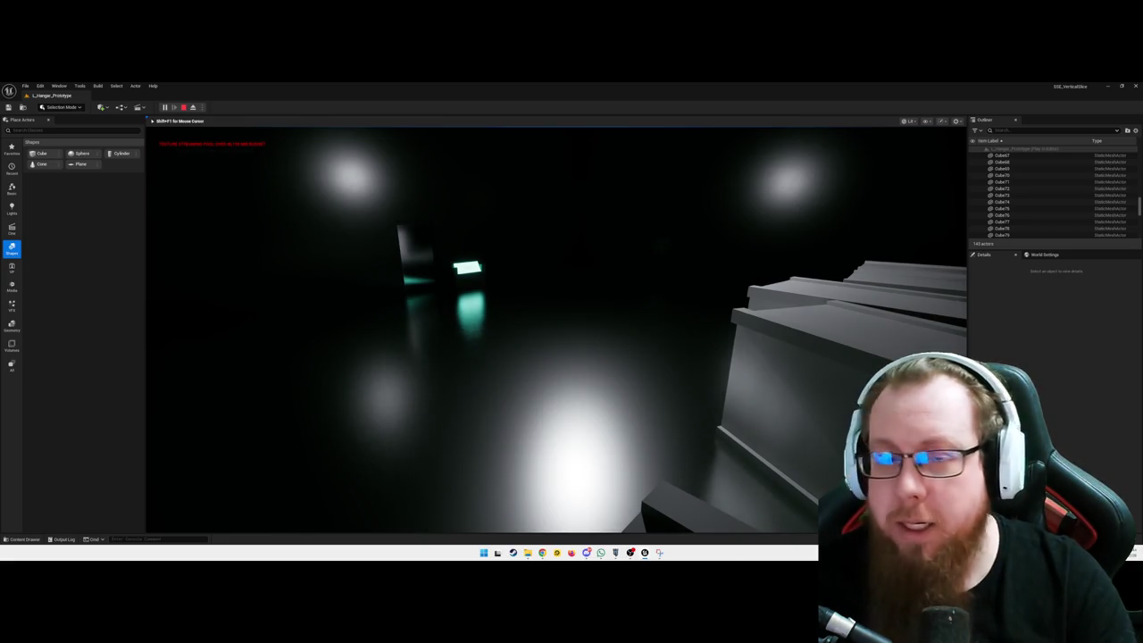
key(Escape)
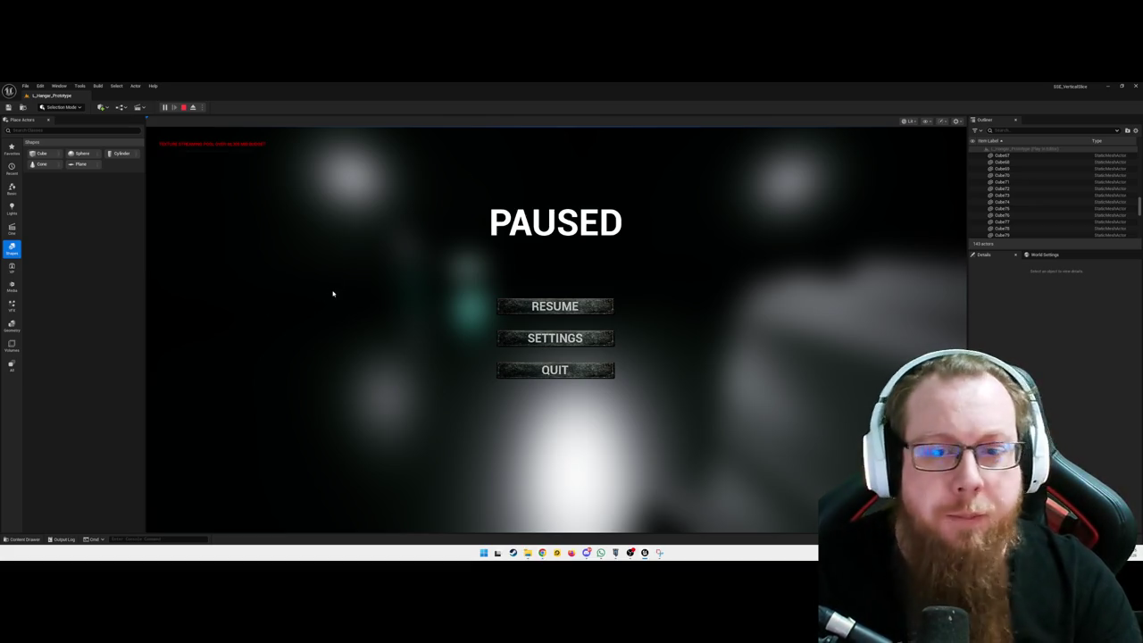
- Quit the paused play session and fly the editor view toward the crates
click(601, 368)
mouse_move(619, 367)
mouse_down()
mouse_move(553, 375)
mouse_move(535, 366)
mouse_move(544, 357)
mouse_move(535, 375)
mouse_move(310, 518)
mouse_move(601, 356)
mouse_up()
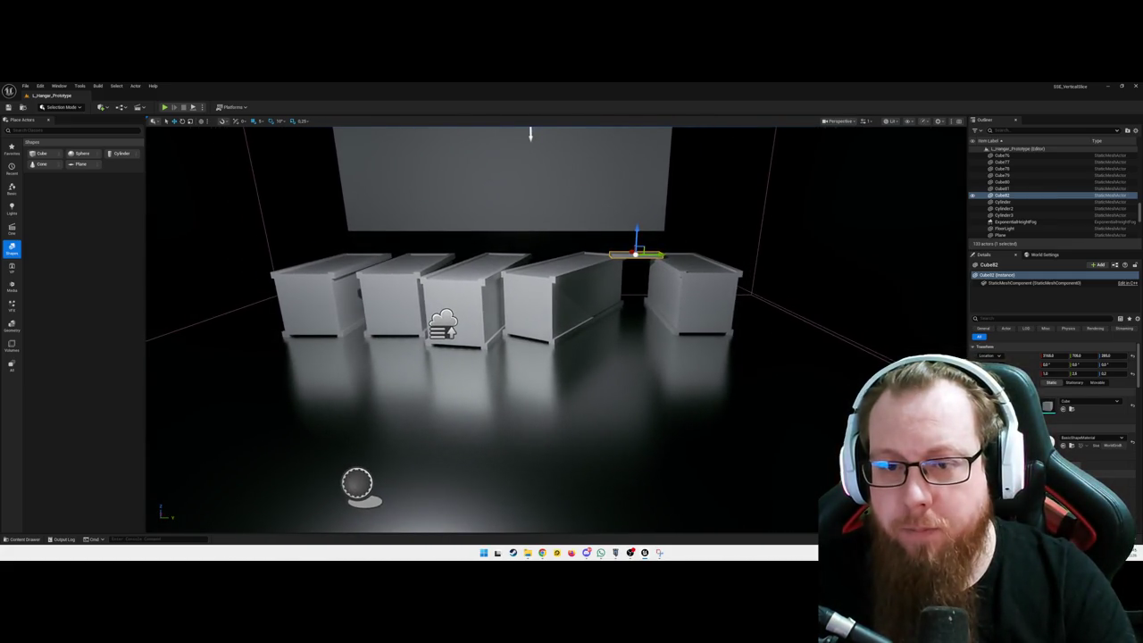
- Duplicate the rightmost cargo crate, shifting the copy sideways, forward and upward
click(691, 299)
key(f)
drag(610, 264, 675, 274)
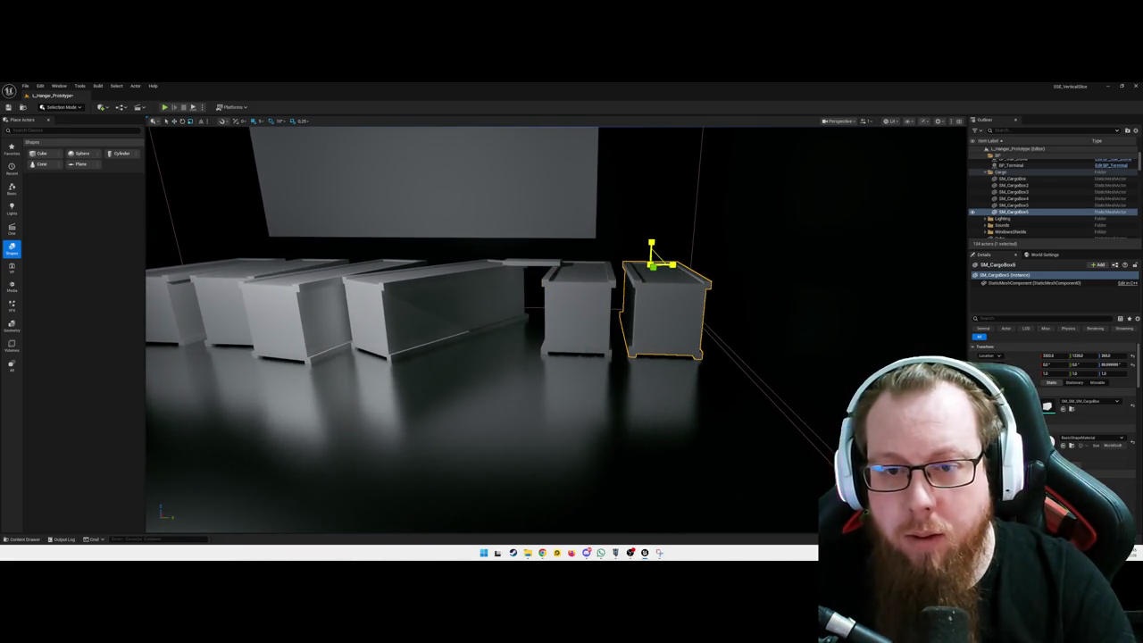
drag(614, 357, 614, 366)
mouse_move(653, 243)
mouse_down()
mouse_move(656, 212)
mouse_move(658, 223)
mouse_move(665, 213)
mouse_up()
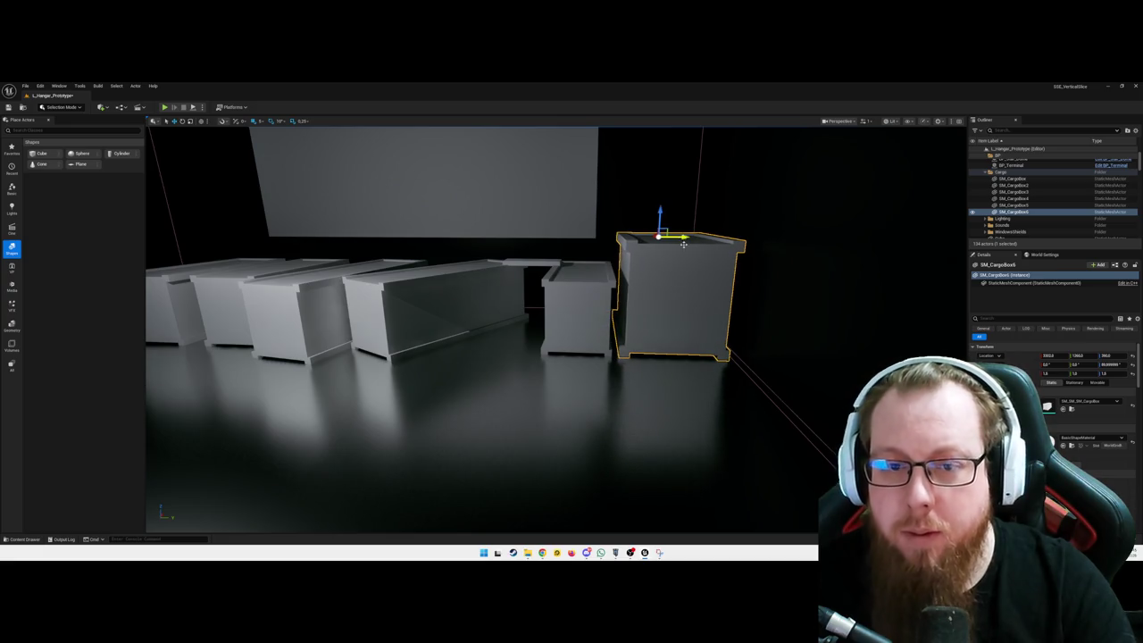
key(f)
drag(148, 159, 151, 178)
mouse_move(671, 261)
mouse_down()
mouse_move(628, 261)
mouse_move(646, 279)
mouse_up()
drag(597, 307, 596, 306)
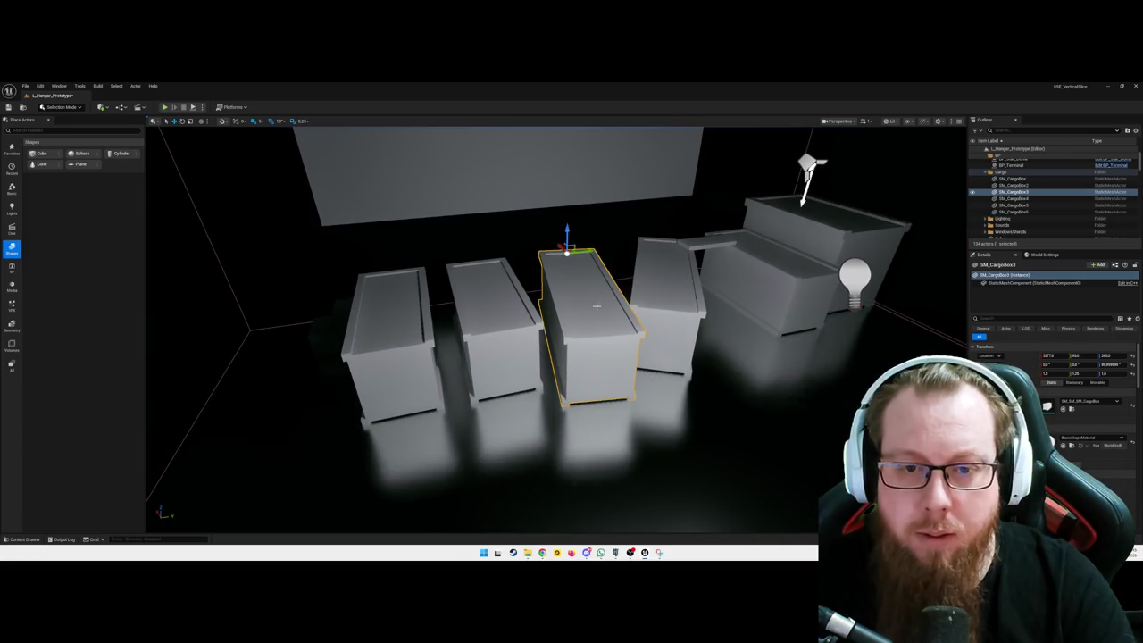
- Lay the copied crate across two floor crates, align it, and turn it -10° on Z
mouse_move(568, 234)
mouse_down()
mouse_move(586, 165)
mouse_move(577, 184)
mouse_up()
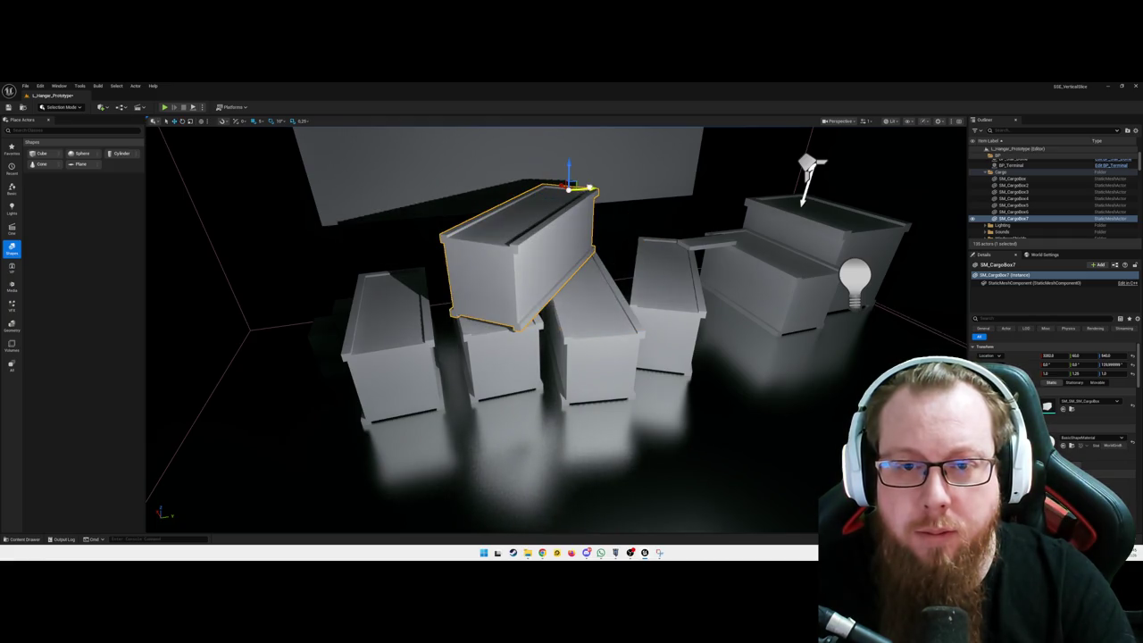
drag(590, 190, 577, 192)
drag(571, 357, 571, 322)
mouse_move(522, 235)
mouse_down()
mouse_move(593, 238)
mouse_move(469, 239)
mouse_up()
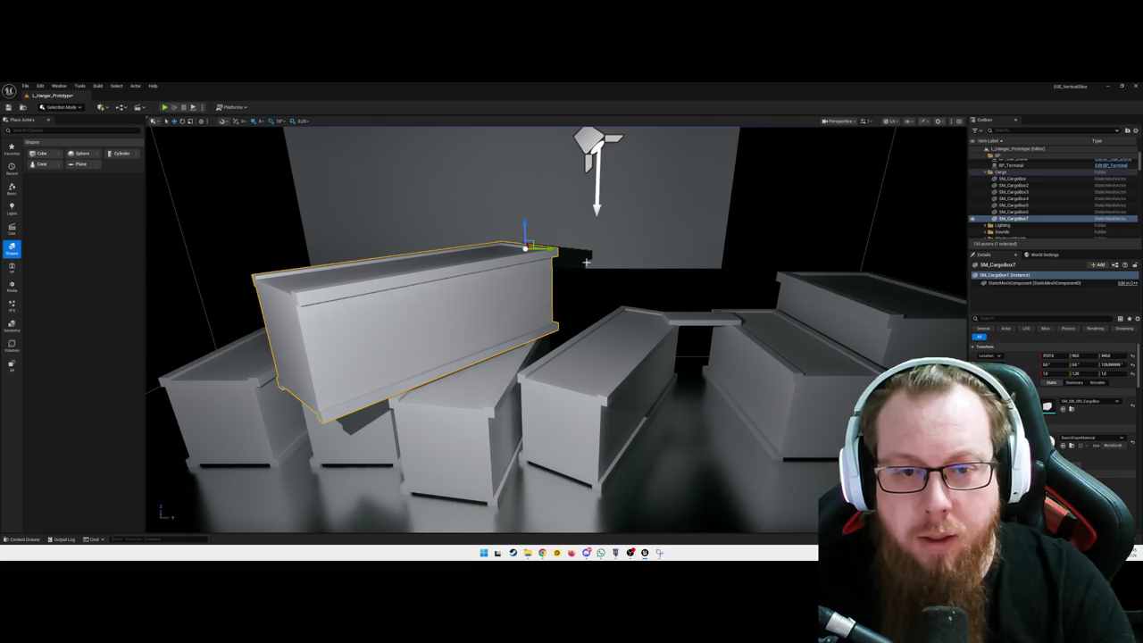
mouse_move(545, 248)
mouse_down()
mouse_move(705, 265)
mouse_move(723, 246)
mouse_move(763, 243)
mouse_up()
key(w)
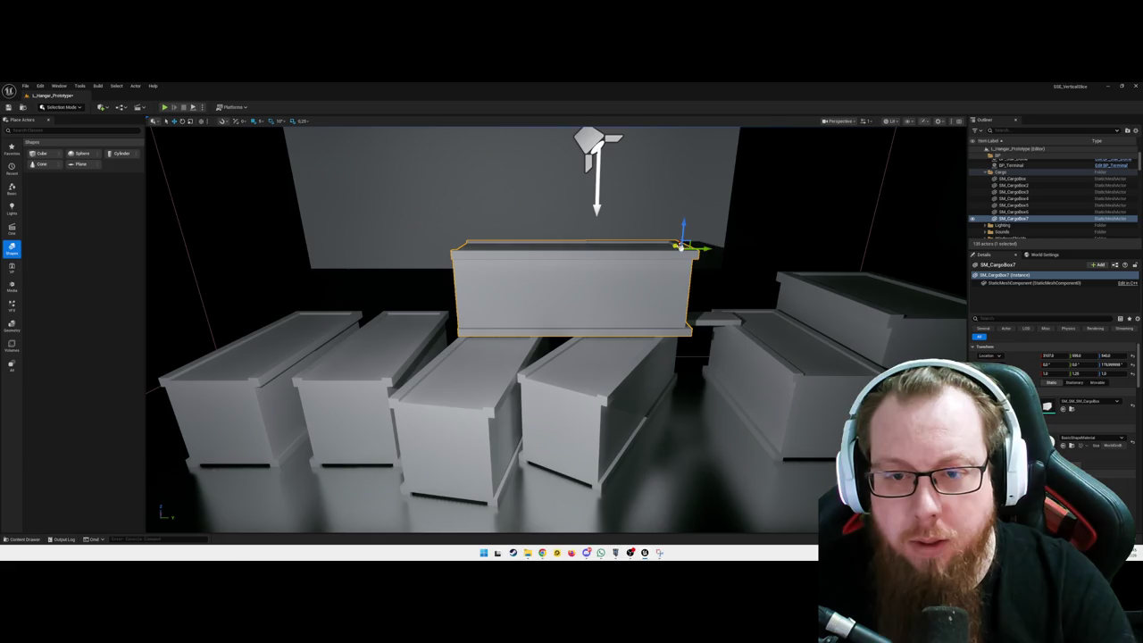
mouse_move(679, 244)
mouse_down()
mouse_move(736, 273)
mouse_move(705, 260)
mouse_move(844, 267)
mouse_move(651, 274)
mouse_up()
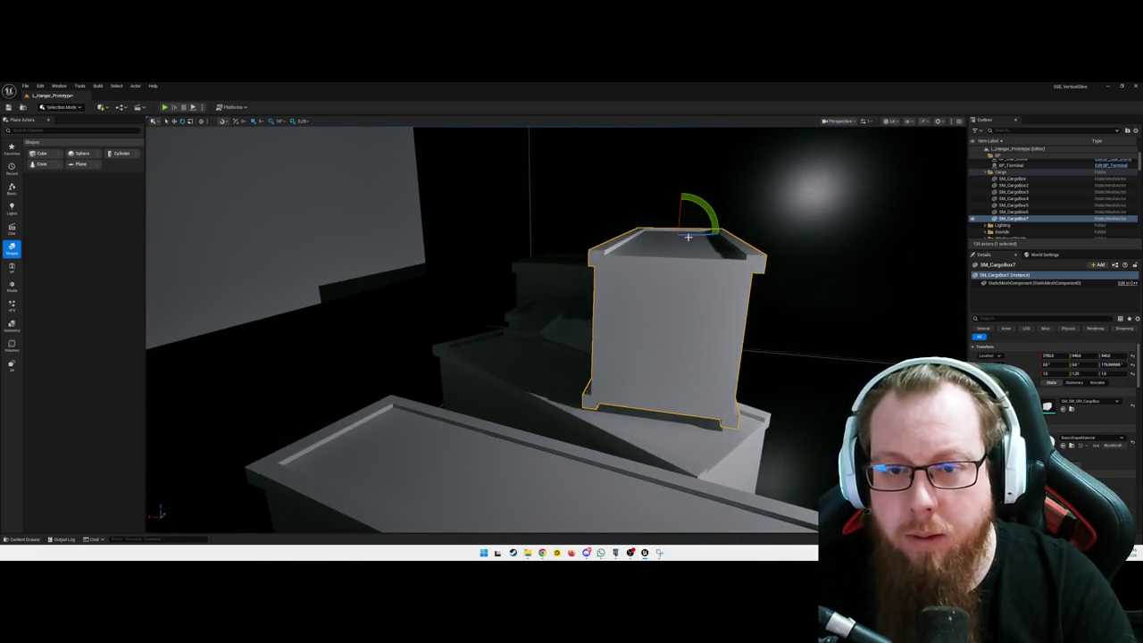
mouse_move(627, 233)
mouse_down()
mouse_move(767, 252)
mouse_move(661, 242)
mouse_up()
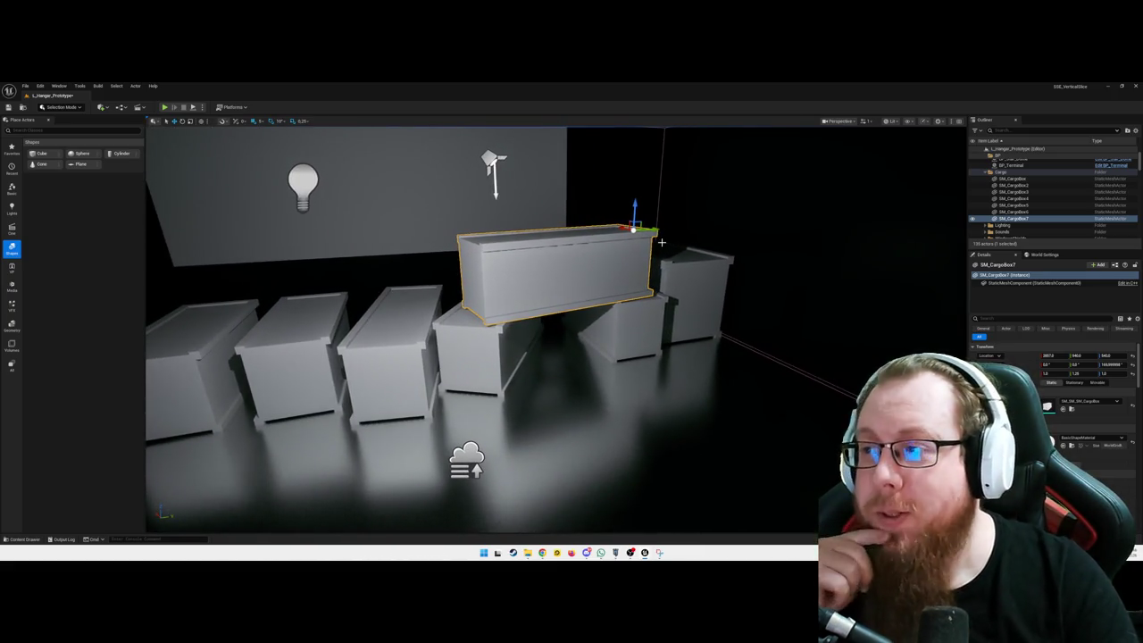
mouse_move(597, 279)
mouse_down()
mouse_move(499, 279)
mouse_move(584, 294)
mouse_up()
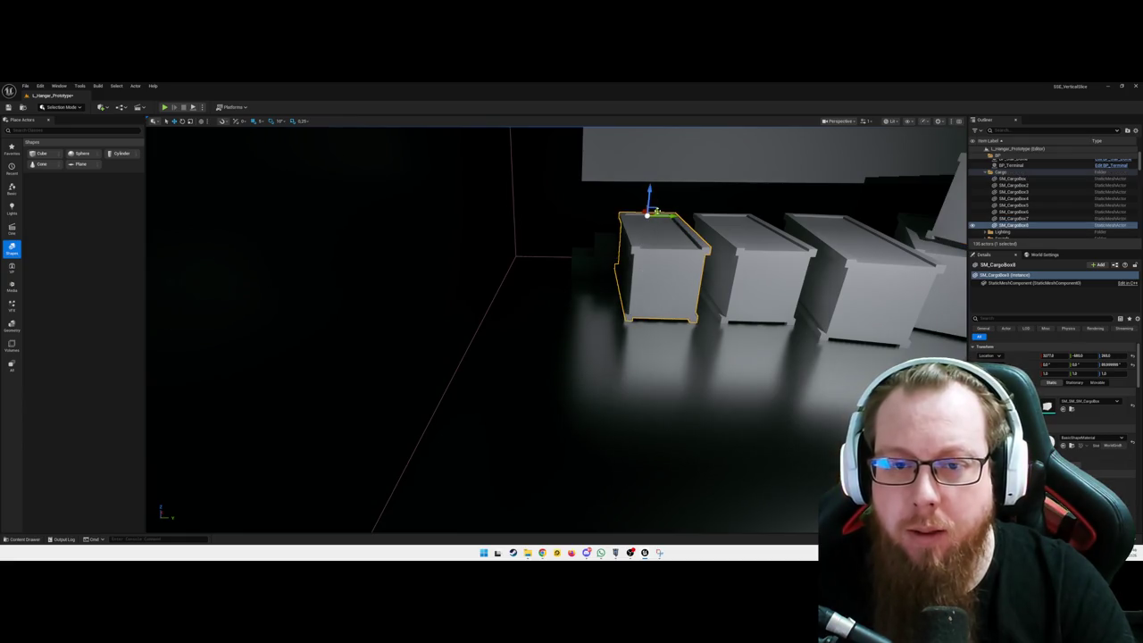
- Place SM_CargoBox8 on the floor in front of the crate row, turned about 40°
mouse_move(642, 208)
mouse_down()
mouse_move(706, 312)
mouse_move(777, 382)
mouse_move(636, 304)
mouse_move(506, 290)
mouse_move(518, 304)
mouse_move(526, 260)
mouse_move(539, 281)
mouse_move(542, 298)
mouse_move(522, 288)
mouse_move(526, 272)
mouse_move(542, 293)
mouse_move(529, 268)
mouse_move(488, 263)
mouse_move(504, 258)
mouse_up()
scroll(534, 291, down, 3)
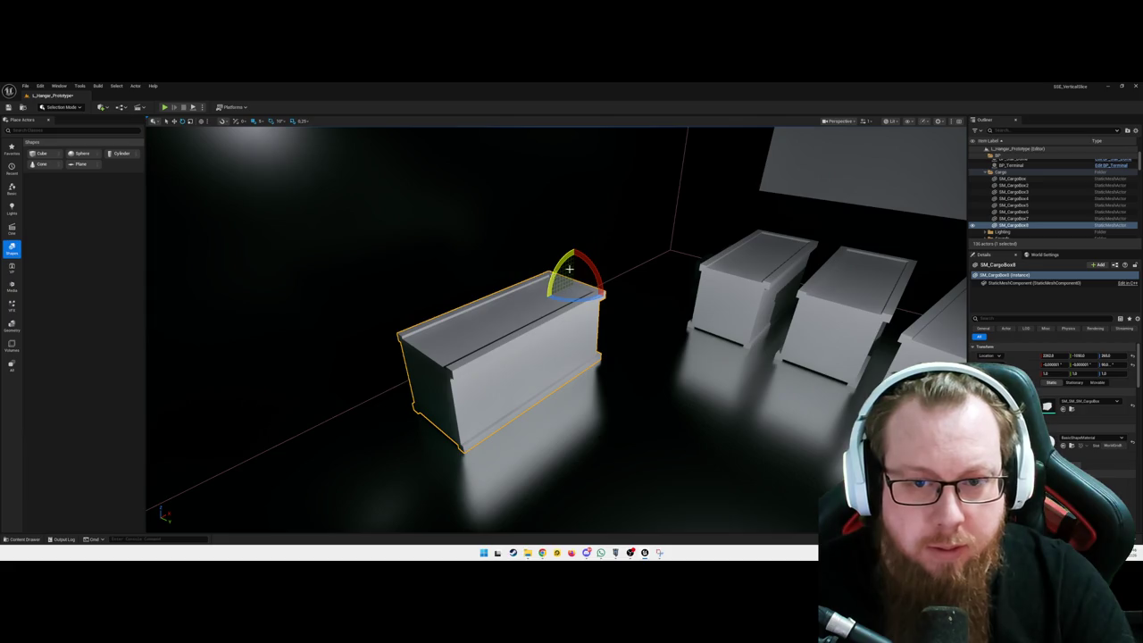
drag(591, 262, 604, 291)
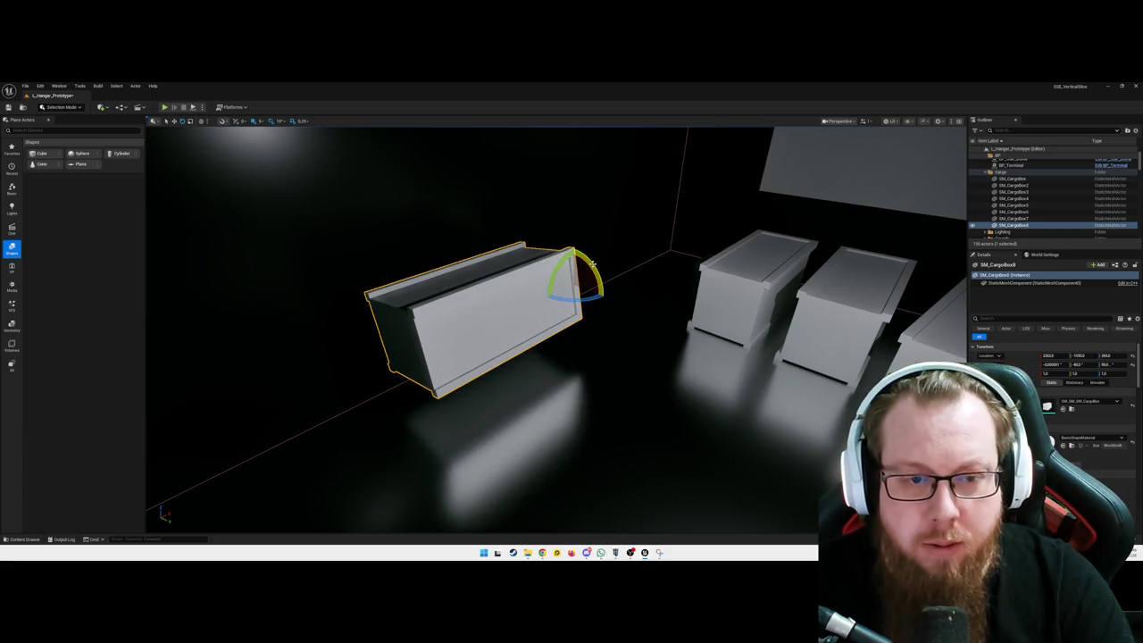
mouse_move(624, 402)
mouse_down()
mouse_move(563, 375)
mouse_move(580, 384)
mouse_move(616, 366)
mouse_move(571, 366)
mouse_up()
mouse_move(615, 321)
mouse_down()
mouse_move(555, 315)
mouse_move(572, 339)
mouse_move(578, 323)
mouse_move(628, 357)
mouse_move(655, 355)
mouse_up()
mouse_move(542, 346)
mouse_down()
mouse_move(542, 382)
mouse_move(559, 326)
mouse_up()
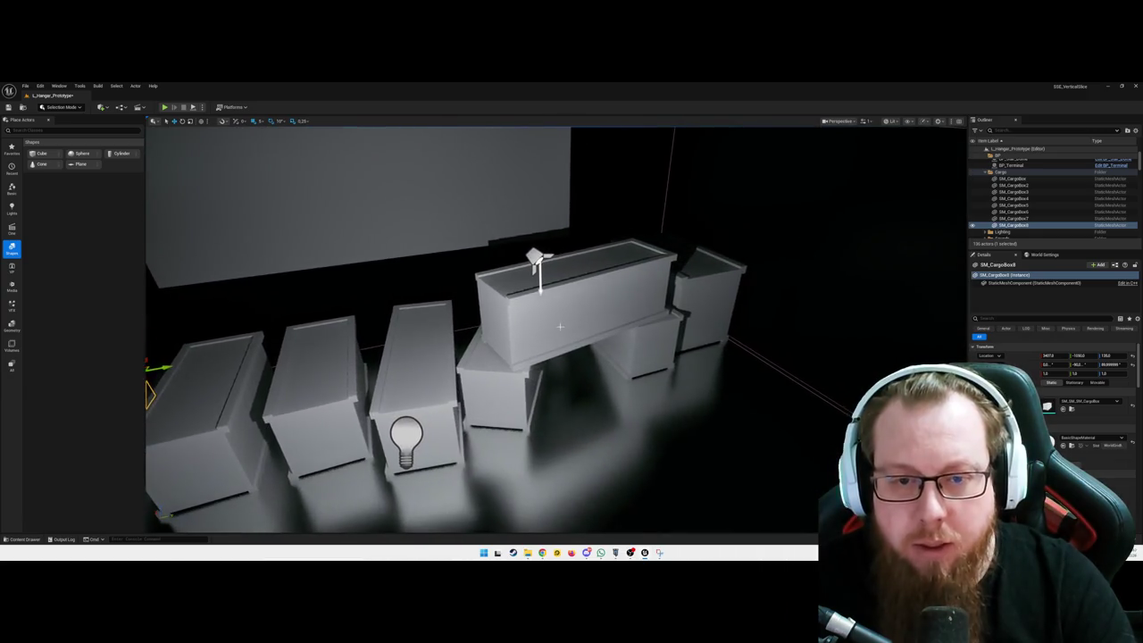
click(1121, 438)
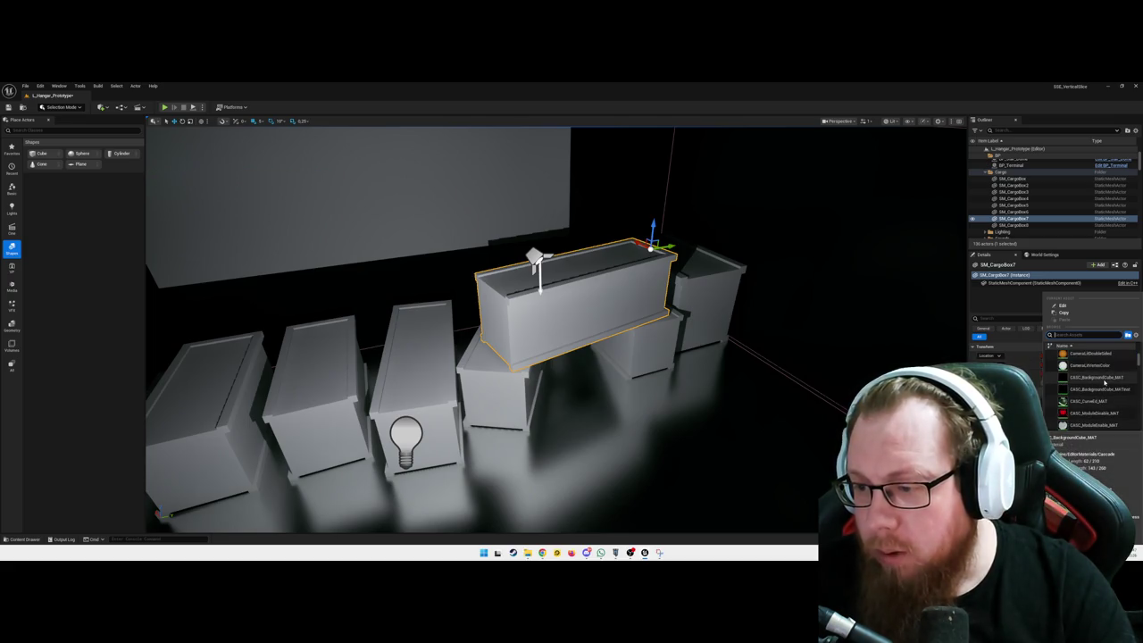
- Swap the bridging crate's material from the green cargo material to a dark one
click(1097, 403)
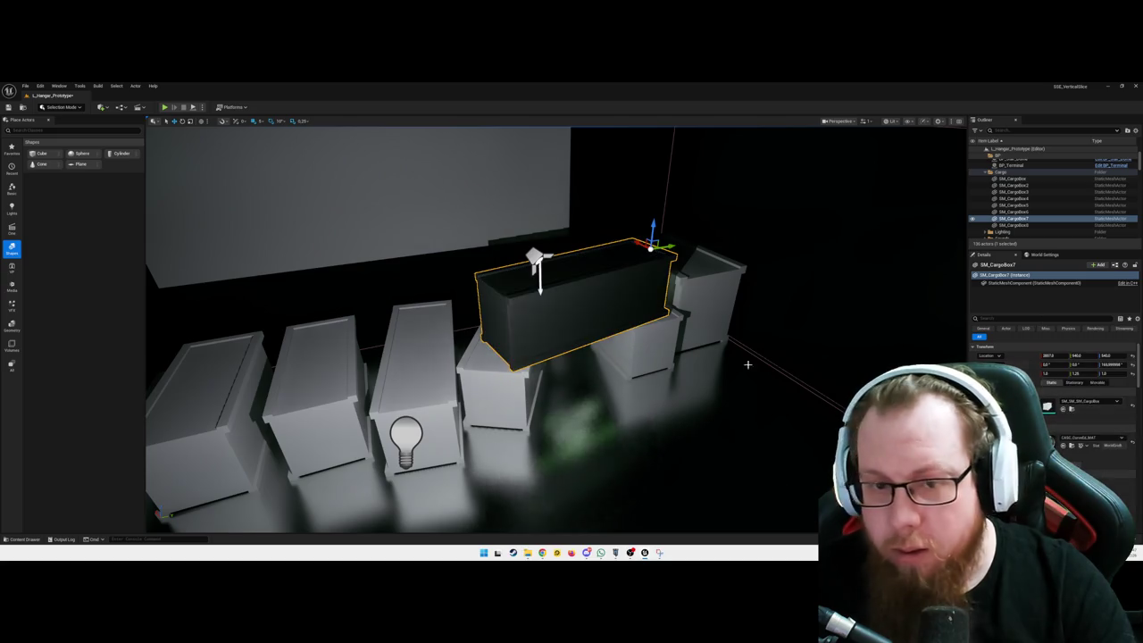
drag(727, 368, 728, 369)
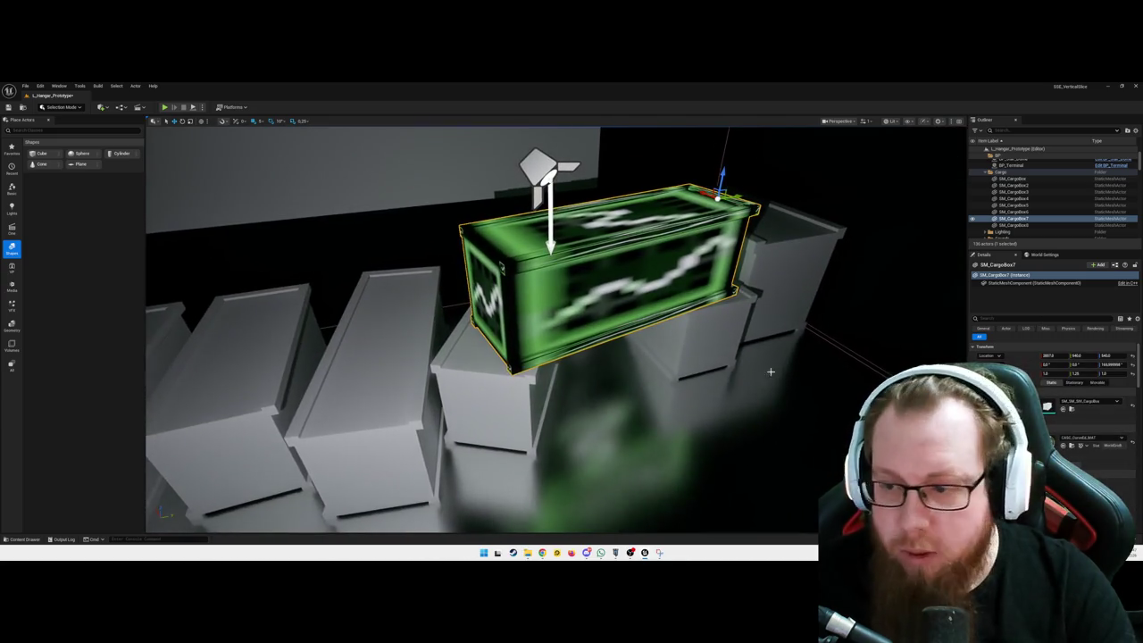
click(1094, 440)
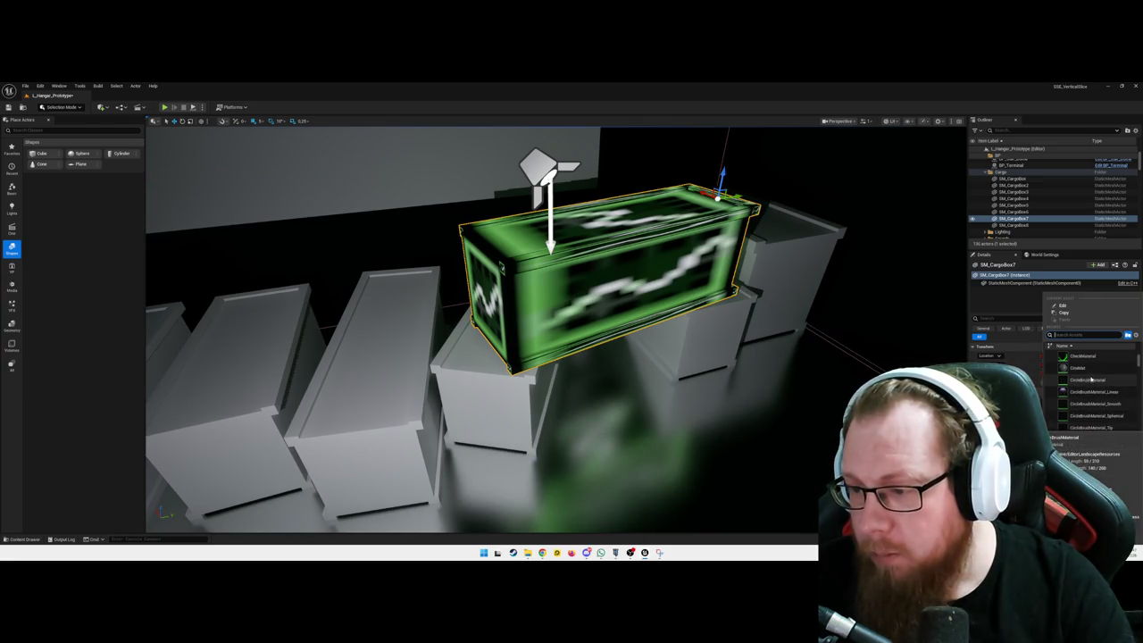
click(1088, 369)
- Raise a cargo box along Z so it stacks on top of a floor crate
scroll(661, 396, down, 2)
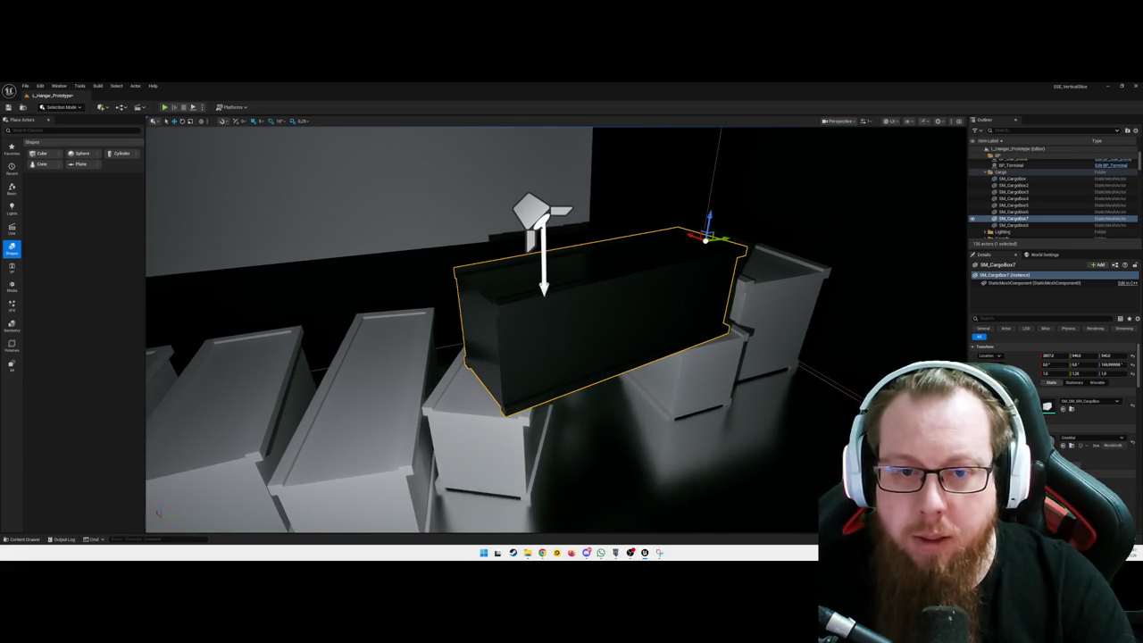
mouse_move(675, 385)
mouse_down()
mouse_move(618, 290)
mouse_move(629, 357)
mouse_move(657, 395)
mouse_up()
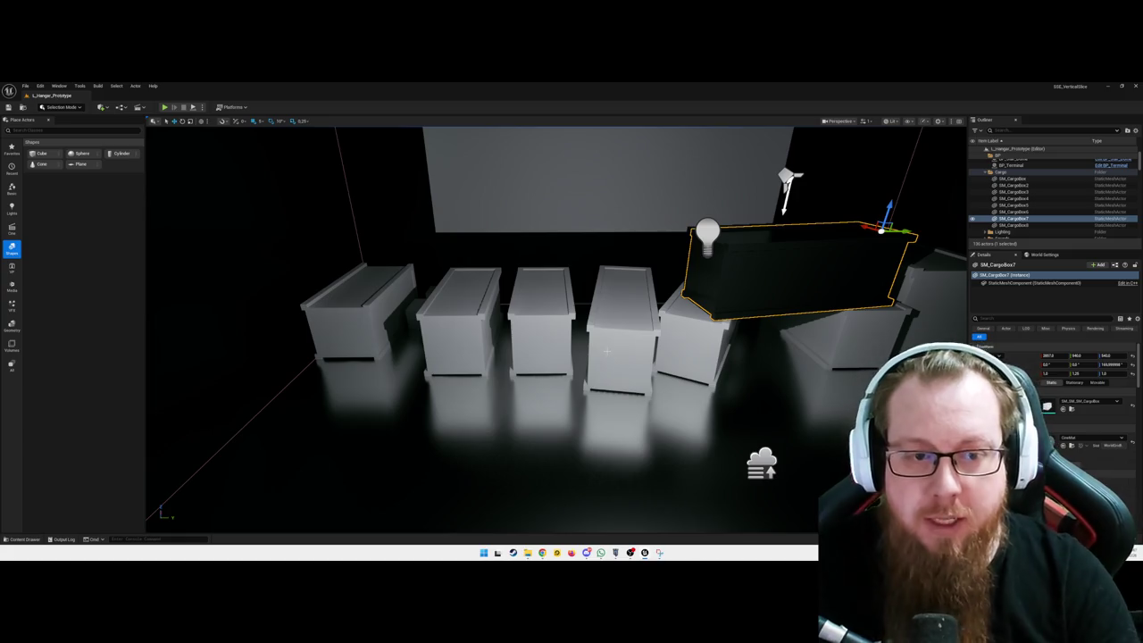
mouse_move(576, 370)
mouse_down()
mouse_move(540, 353)
mouse_move(522, 371)
mouse_move(485, 347)
mouse_up()
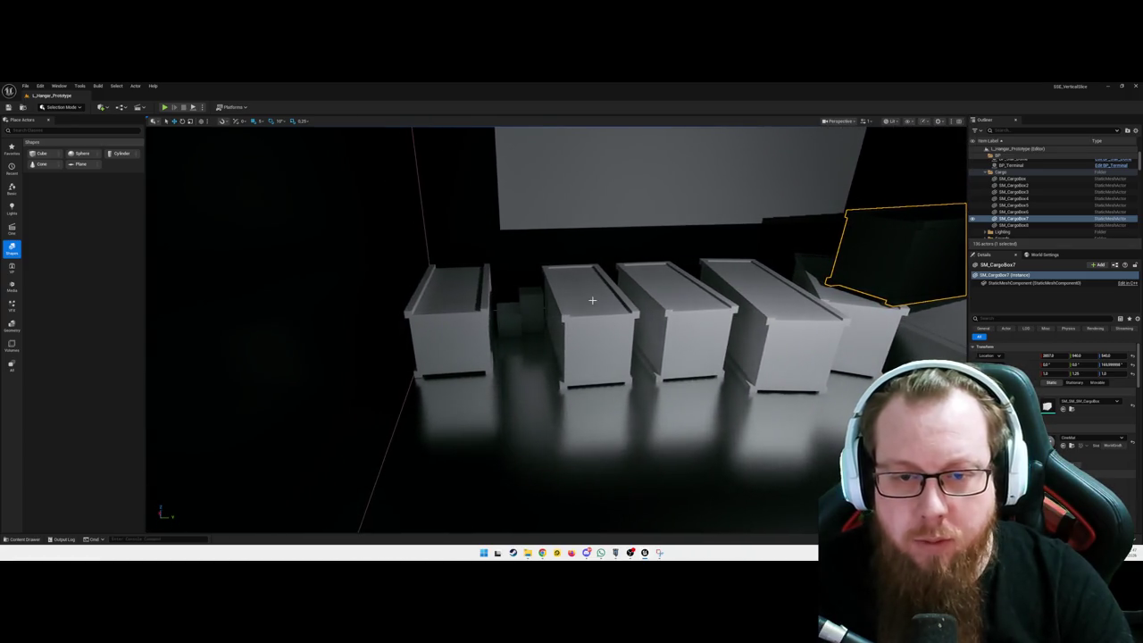
mouse_move(571, 245)
mouse_down()
mouse_move(574, 179)
mouse_move(467, 271)
mouse_move(517, 303)
mouse_move(625, 332)
mouse_up()
- Tilt SM_CargoBox9 about 30 degrees so it leans, then launch Play In Editor
key(f)
key(e)
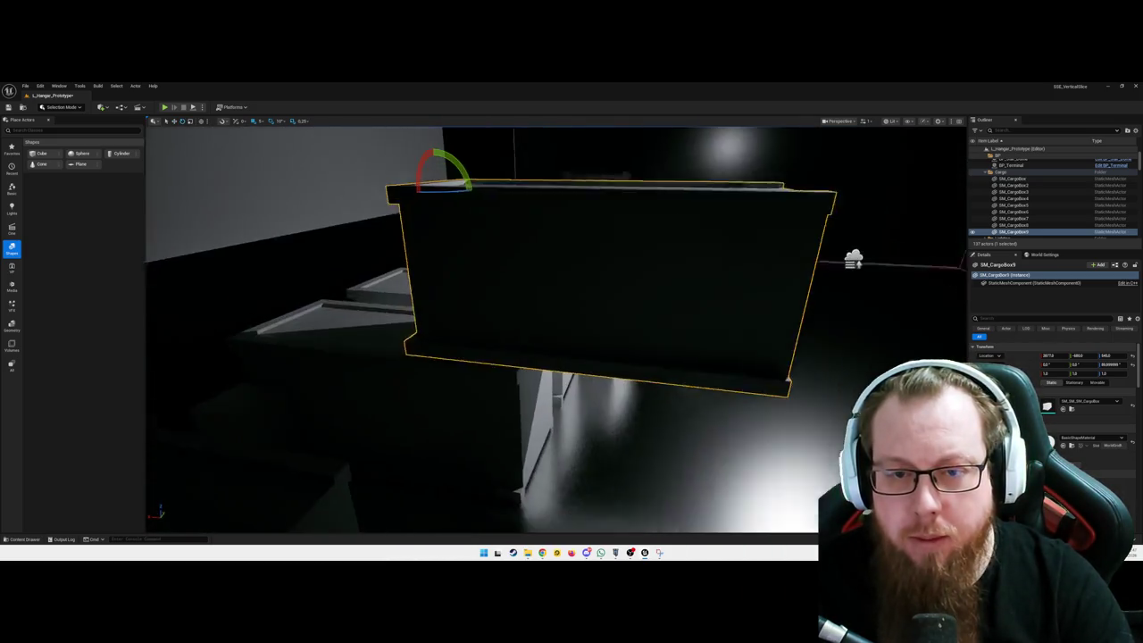
mouse_move(355, 178)
mouse_down()
mouse_move(359, 165)
mouse_move(589, 193)
mouse_move(535, 232)
mouse_move(527, 223)
mouse_up()
drag(555, 279, 603, 273)
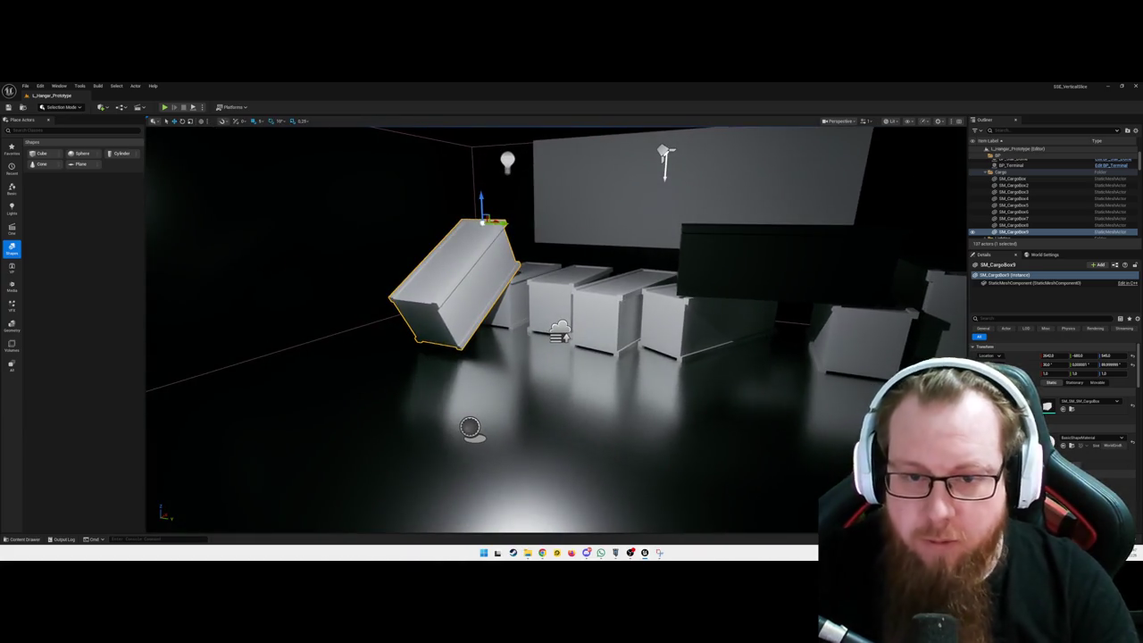
key(alt+p)
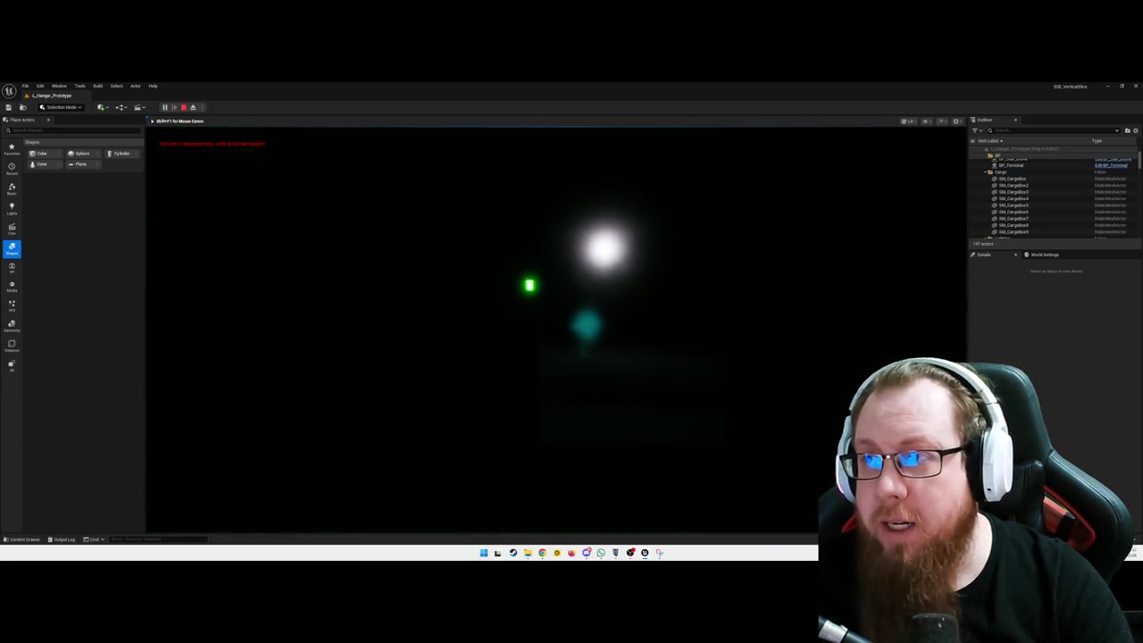
- In PIE, unlock the hangar door, walk to the crates, reactivate the terminal, then stop the session
key(e)
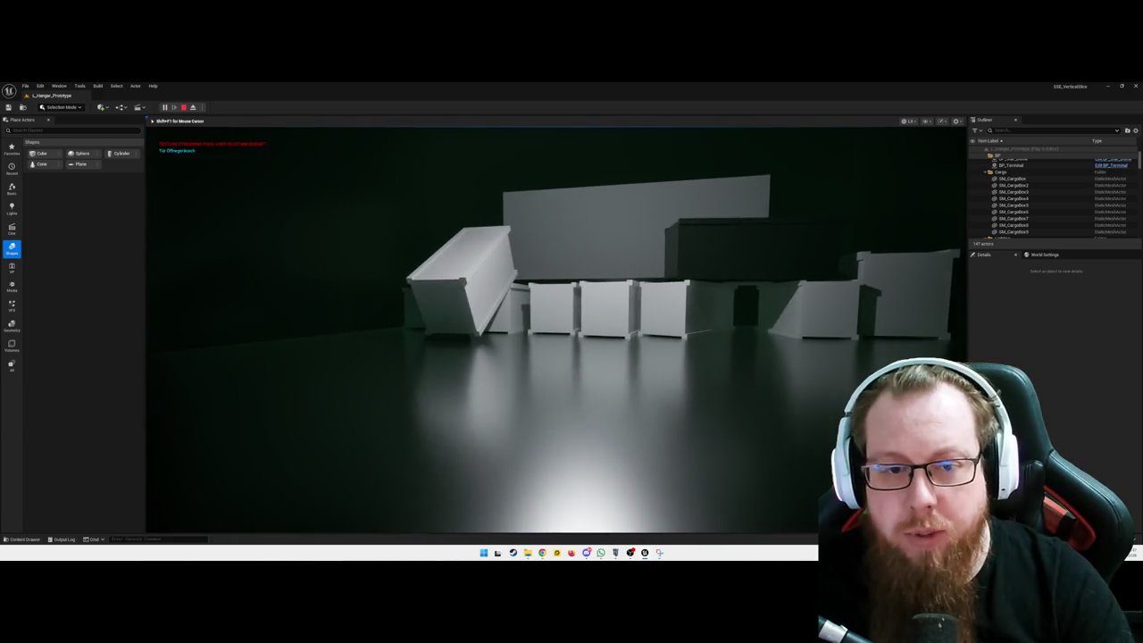
key(w)
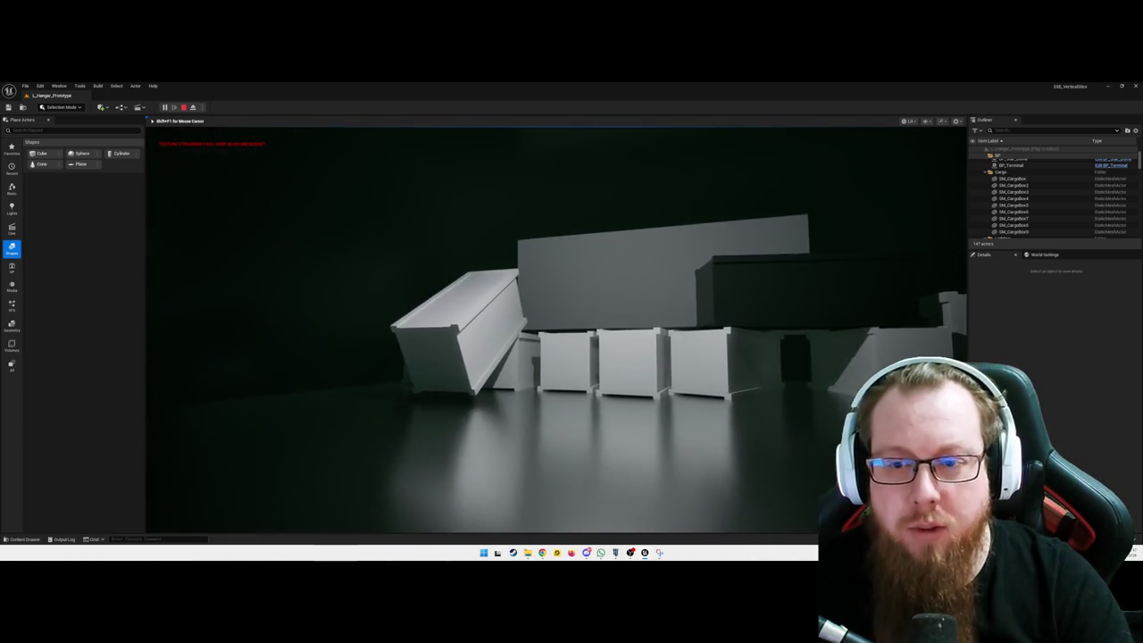
key(e)
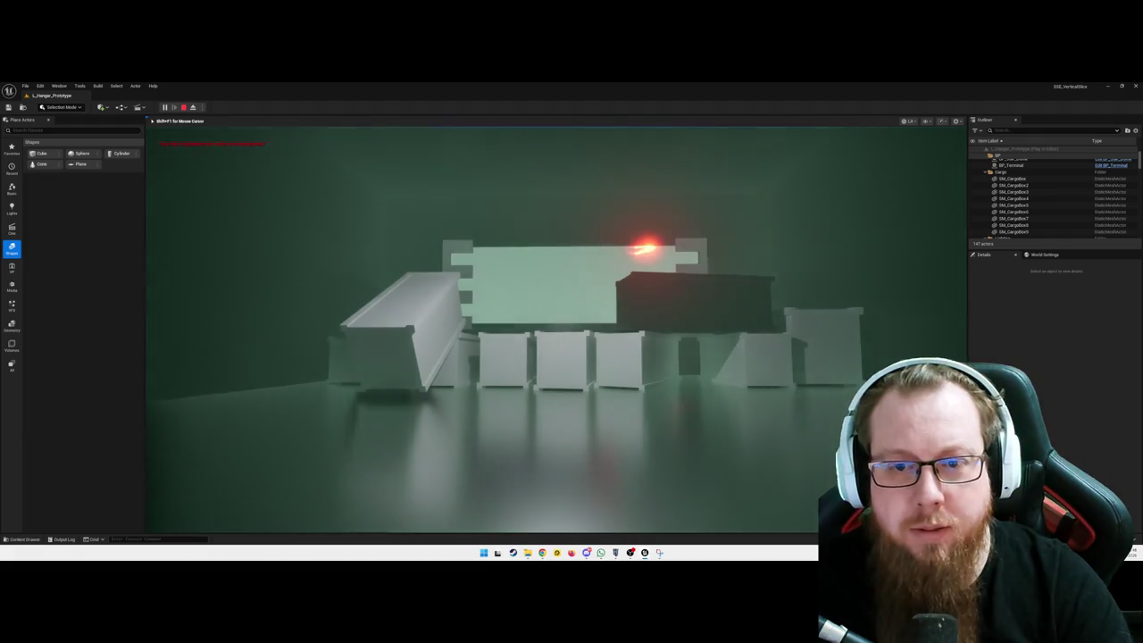
key(w)
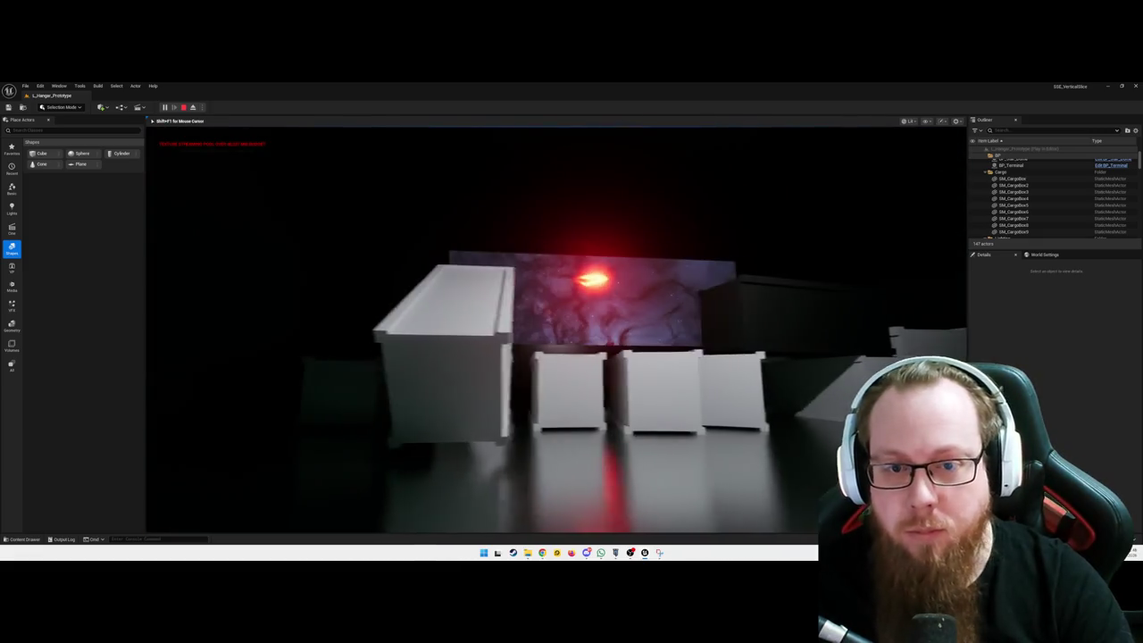
key(Escape)
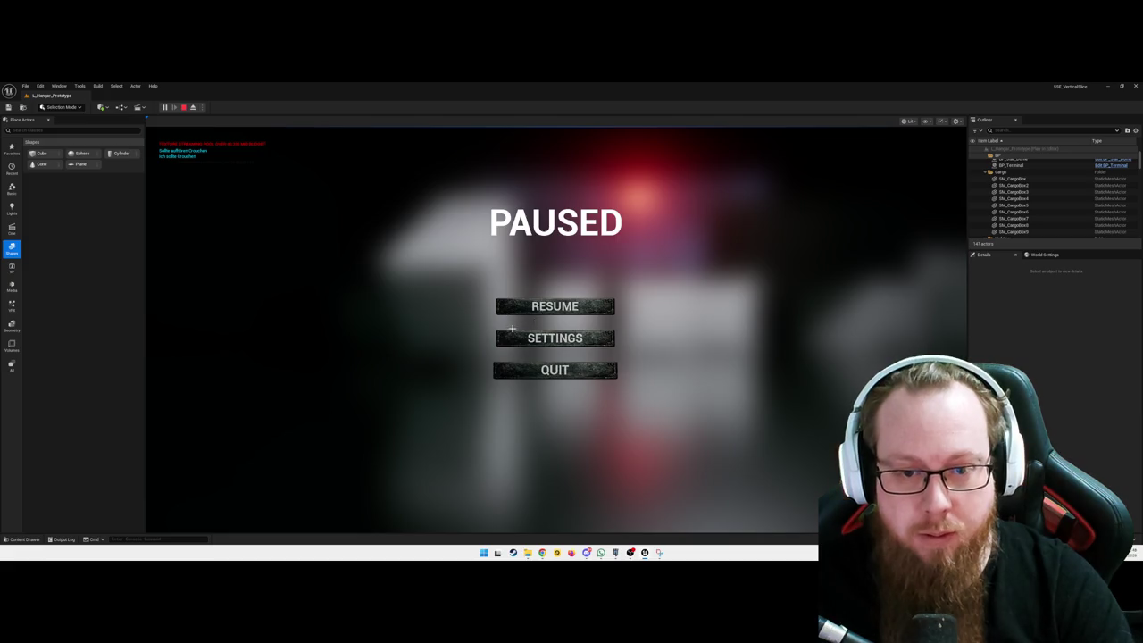
key(Escape)
key(f)
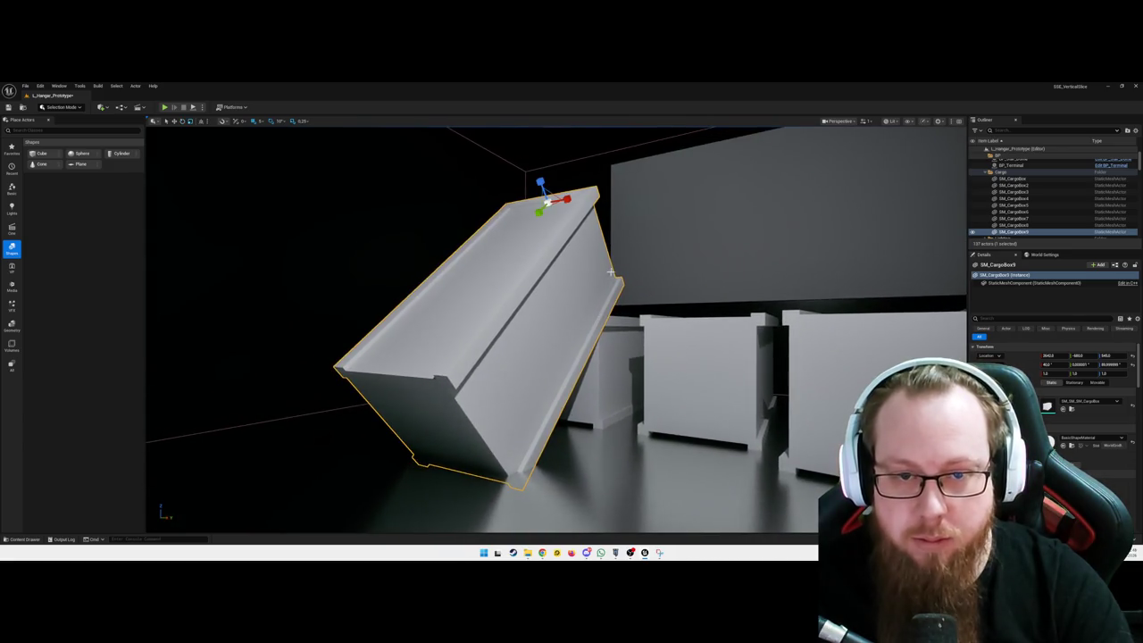
mouse_move(547, 177)
mouse_down()
mouse_move(546, 165)
mouse_move(593, 199)
mouse_move(775, 202)
mouse_up()
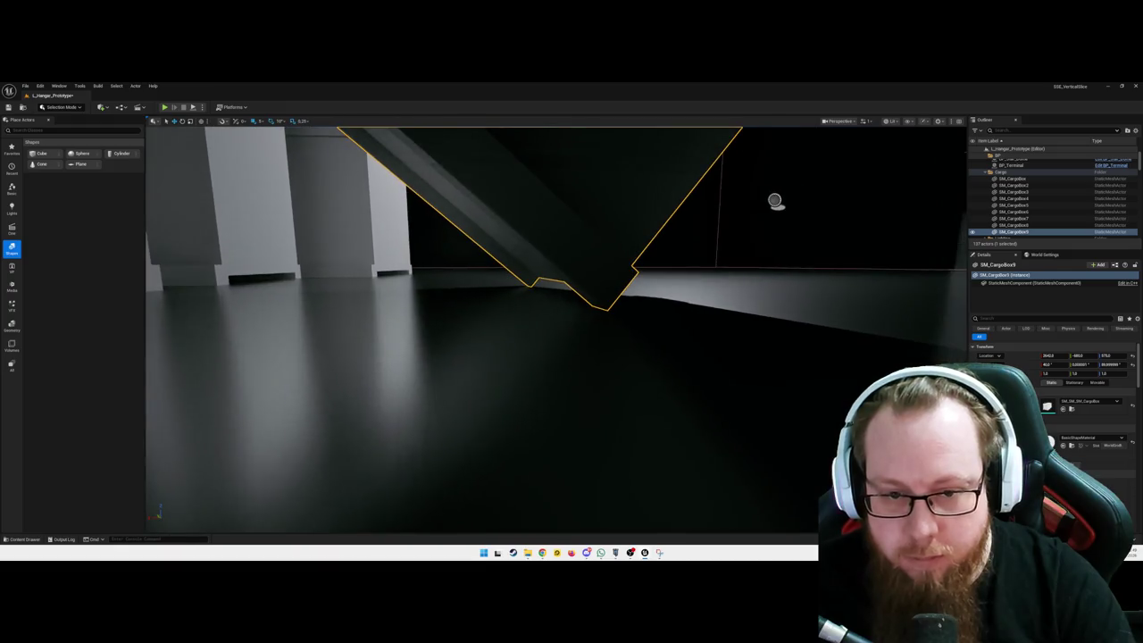
key(Escape)
mouse_move(528, 233)
mouse_down()
mouse_move(455, 382)
mouse_move(533, 251)
mouse_up()
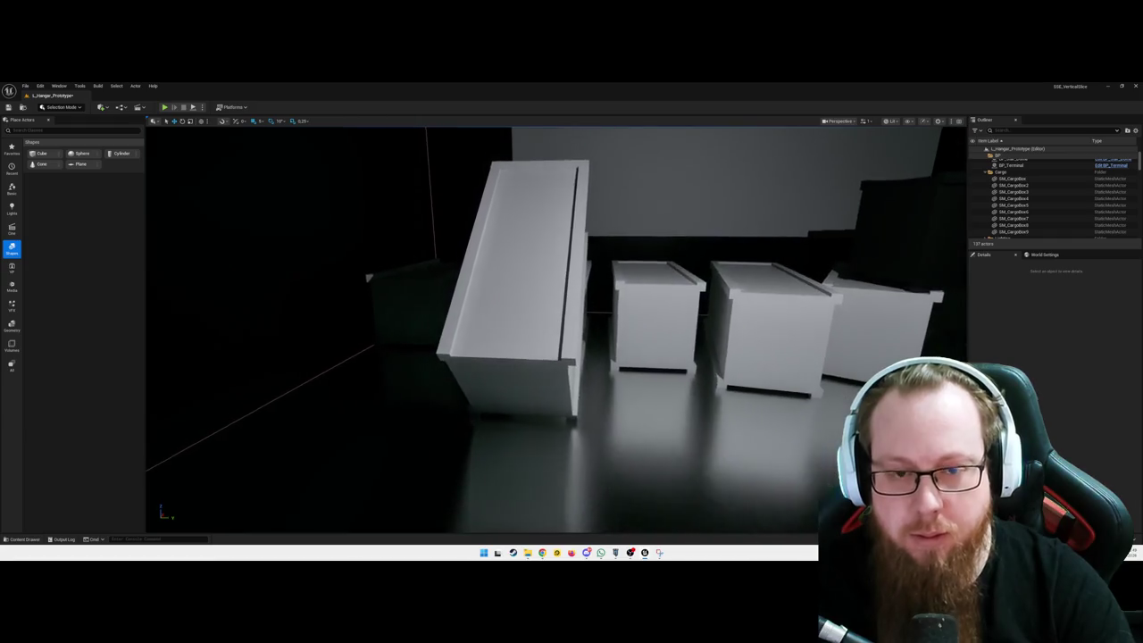
click(533, 251)
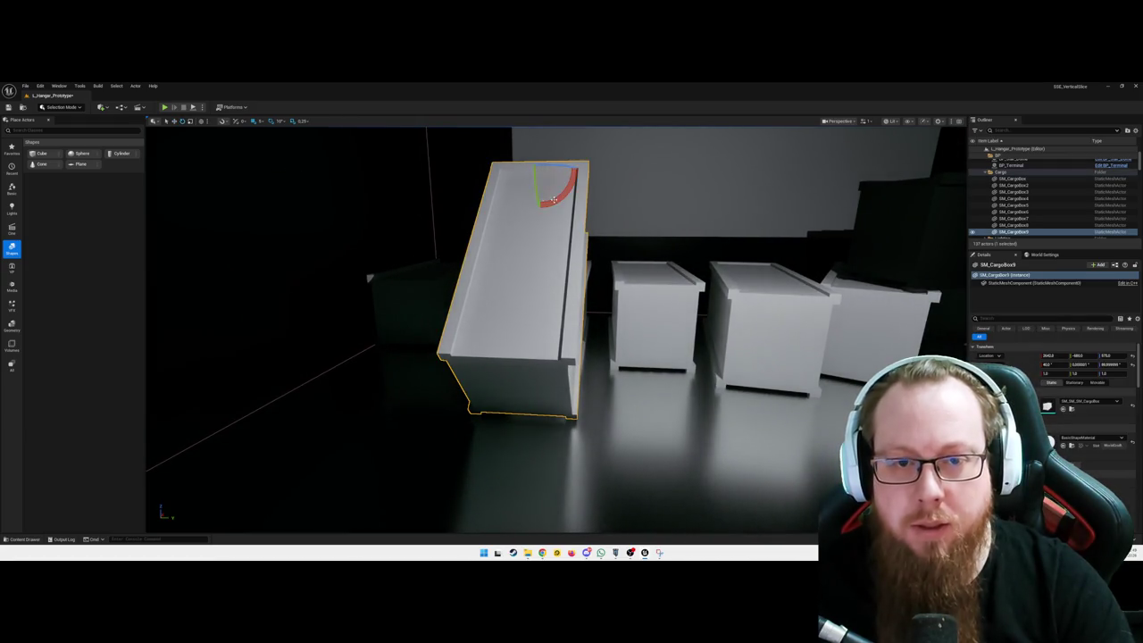
mouse_move(555, 200)
mouse_down()
mouse_move(535, 179)
mouse_move(576, 169)
mouse_move(533, 169)
mouse_up()
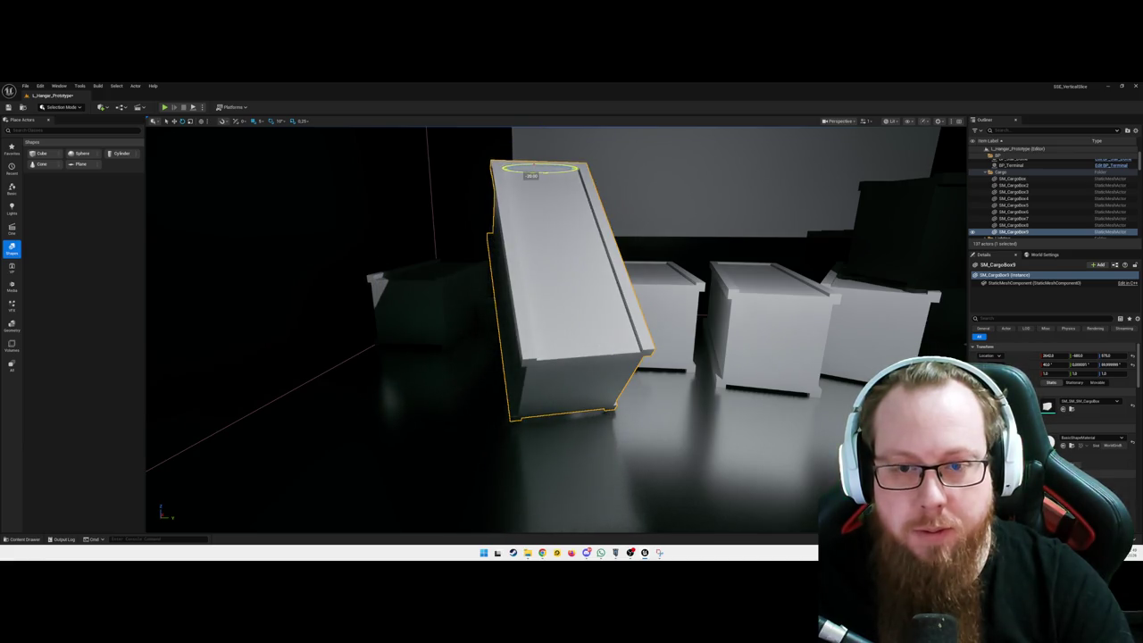
drag(550, 168, 565, 168)
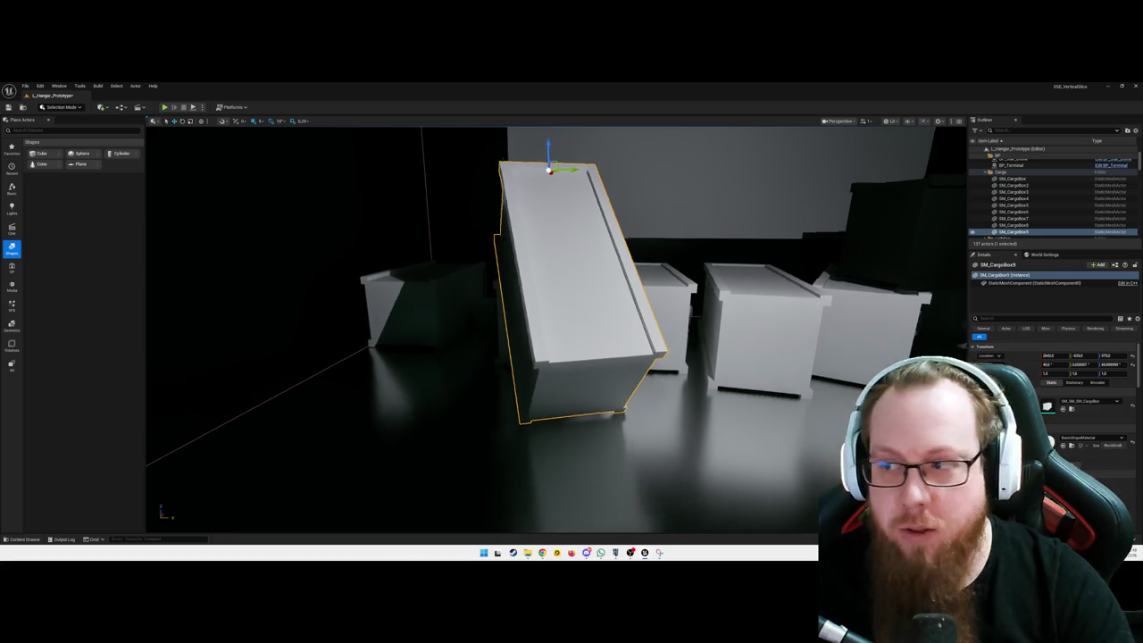
key(w)
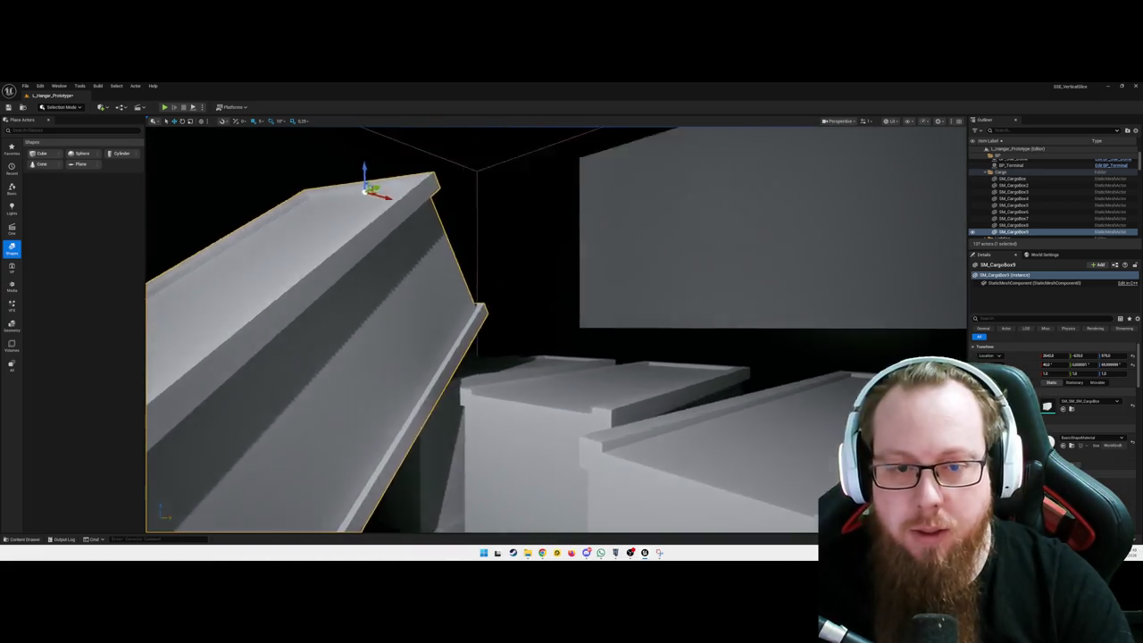
key(f)
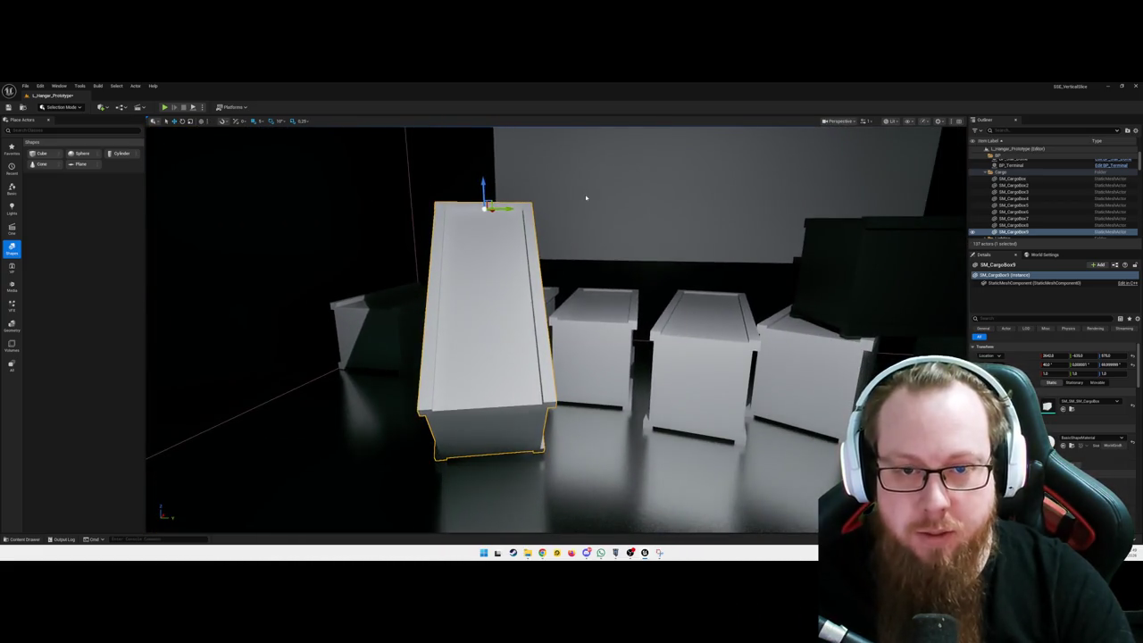
drag(577, 282, 471, 291)
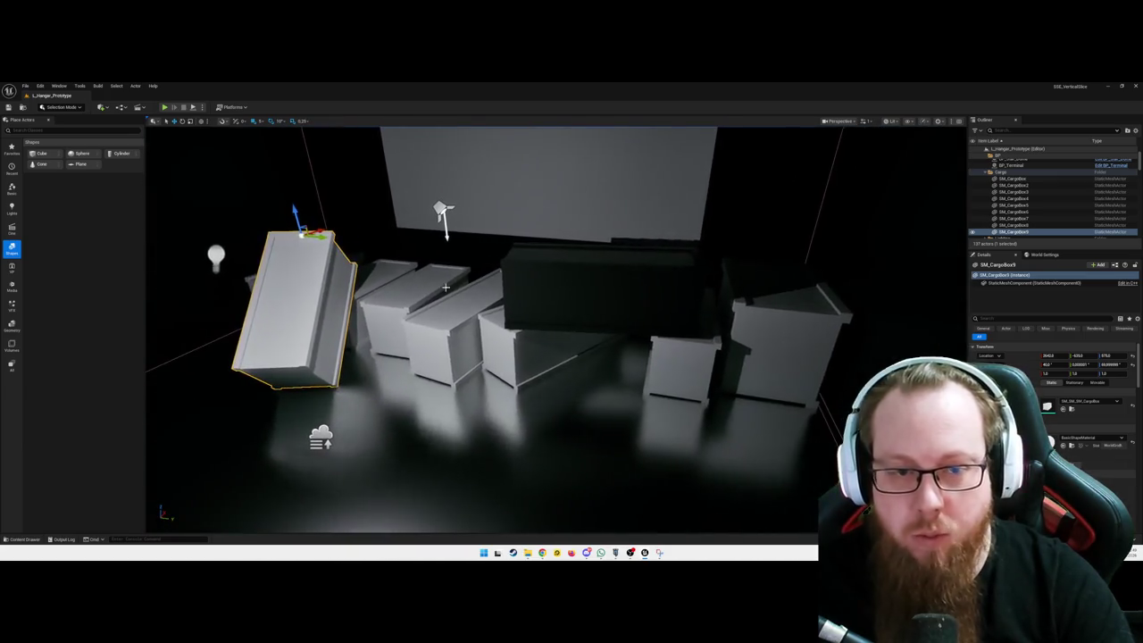
drag(607, 306, 444, 349)
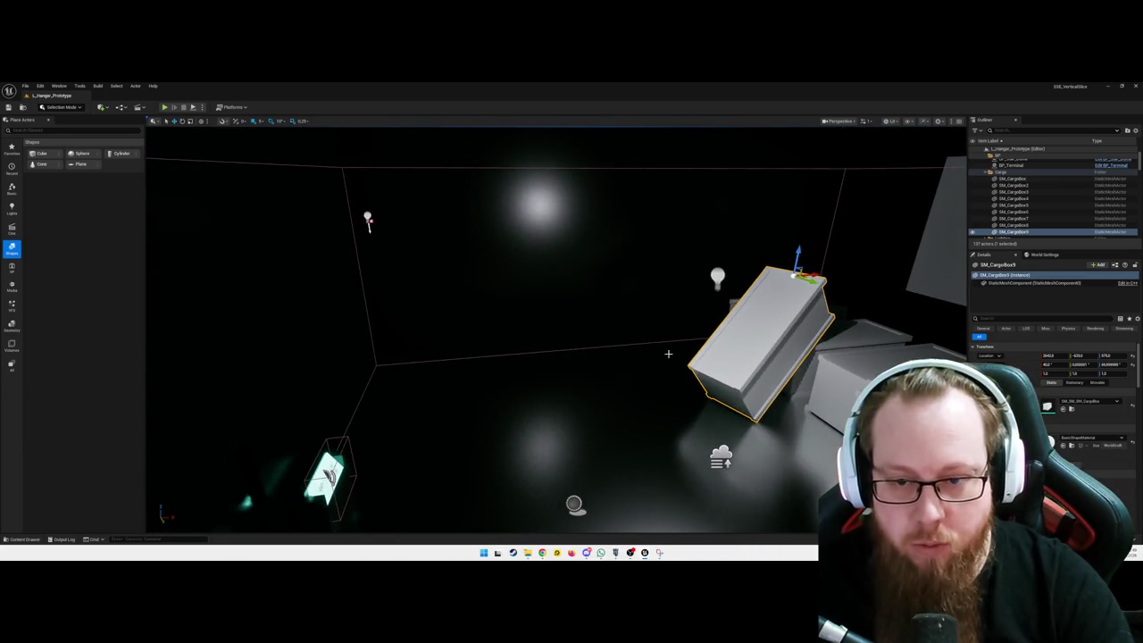
drag(572, 330, 678, 318)
mouse_move(405, 385)
mouse_down()
mouse_move(473, 379)
mouse_move(405, 385)
mouse_up()
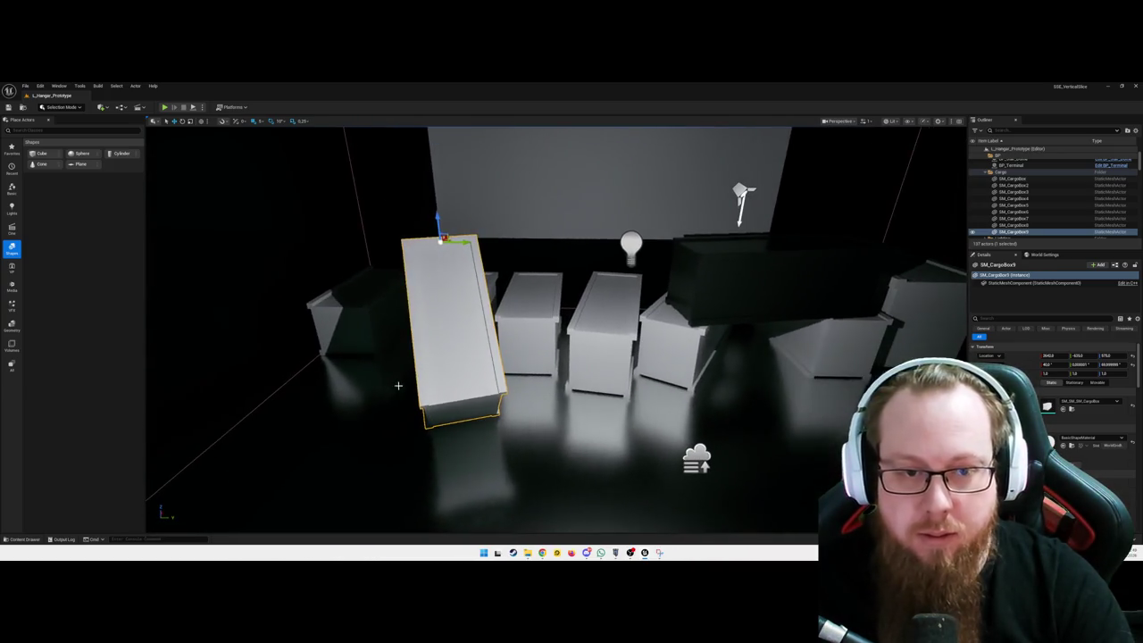
click(363, 315)
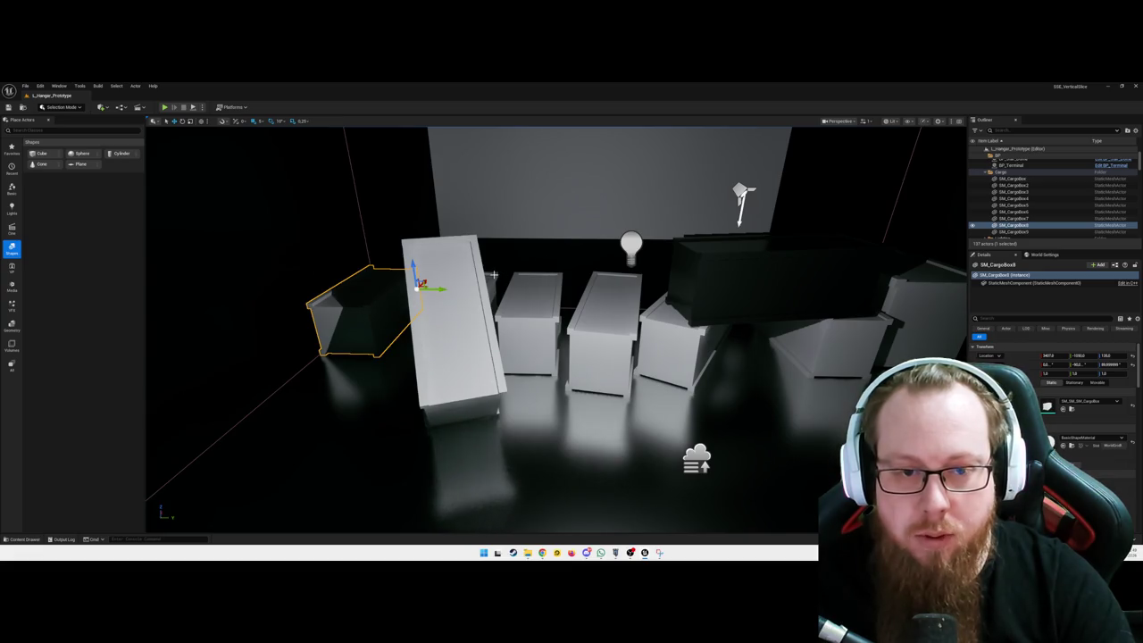
- Multi-select the two small cubes, the slanted box and the two right-hand cargo boxes
drag(428, 312, 483, 308)
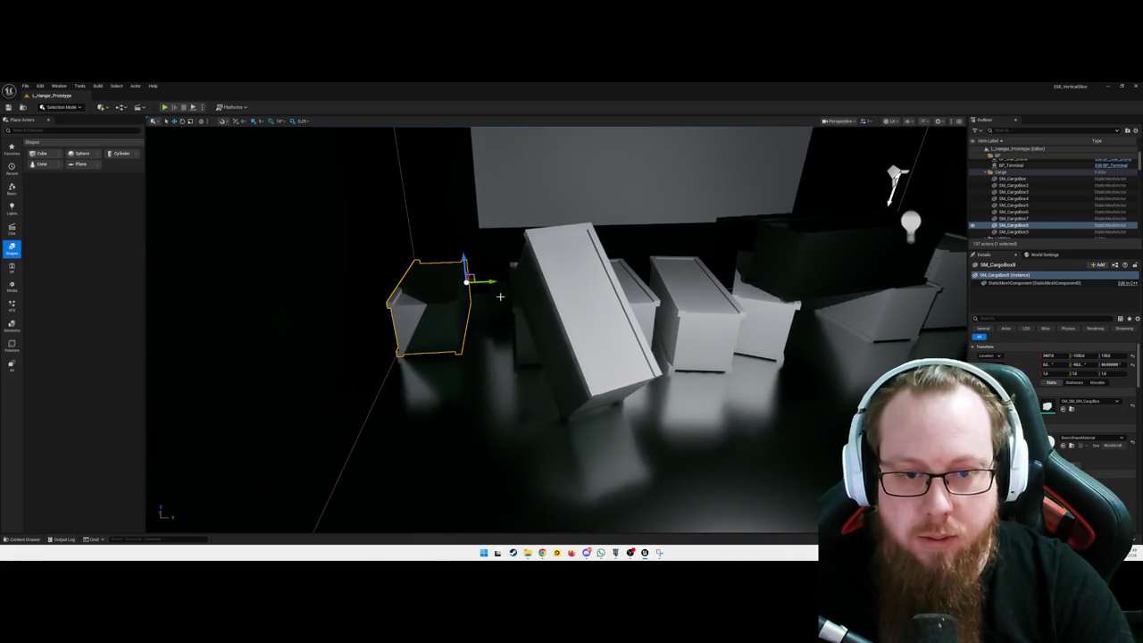
ctrl+click(499, 300)
ctrl+click(483, 308)
ctrl+click(518, 332)
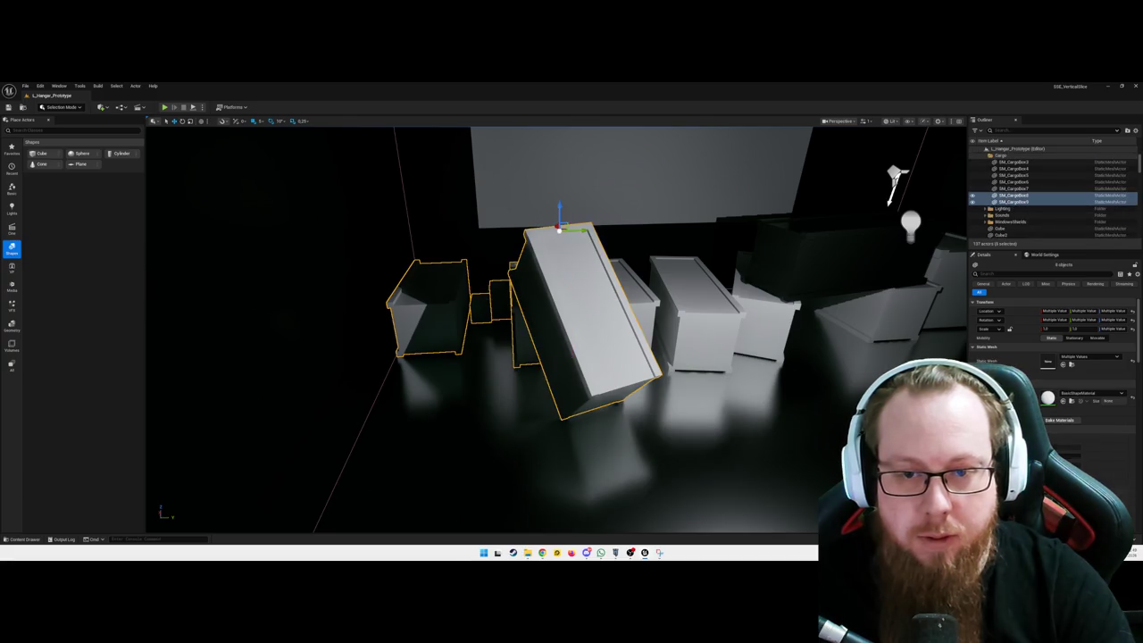
ctrl+click(815, 272)
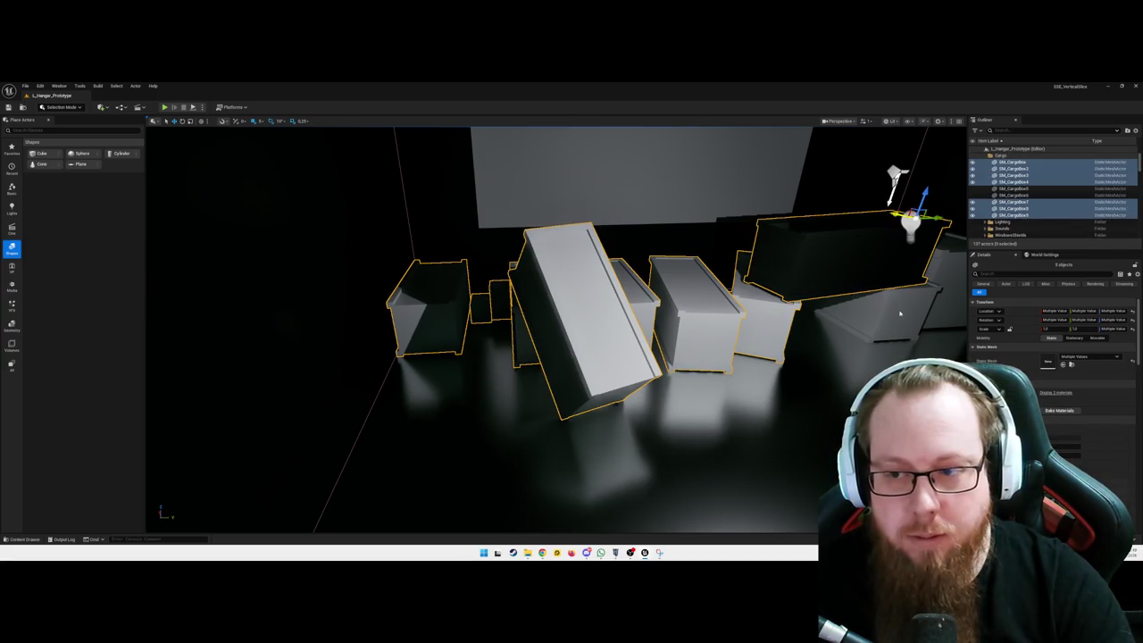
ctrl+click(949, 282)
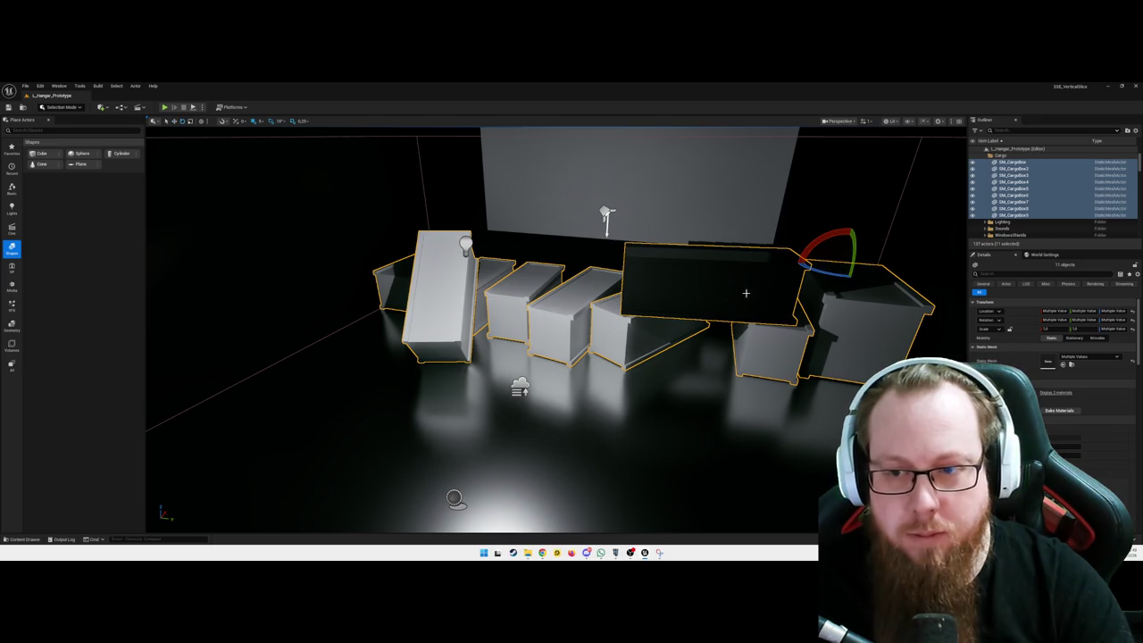
- Rotate the selected boxes -90 degrees, move them to the left foreground, then select SM_CargoBox8
drag(828, 257, 786, 264)
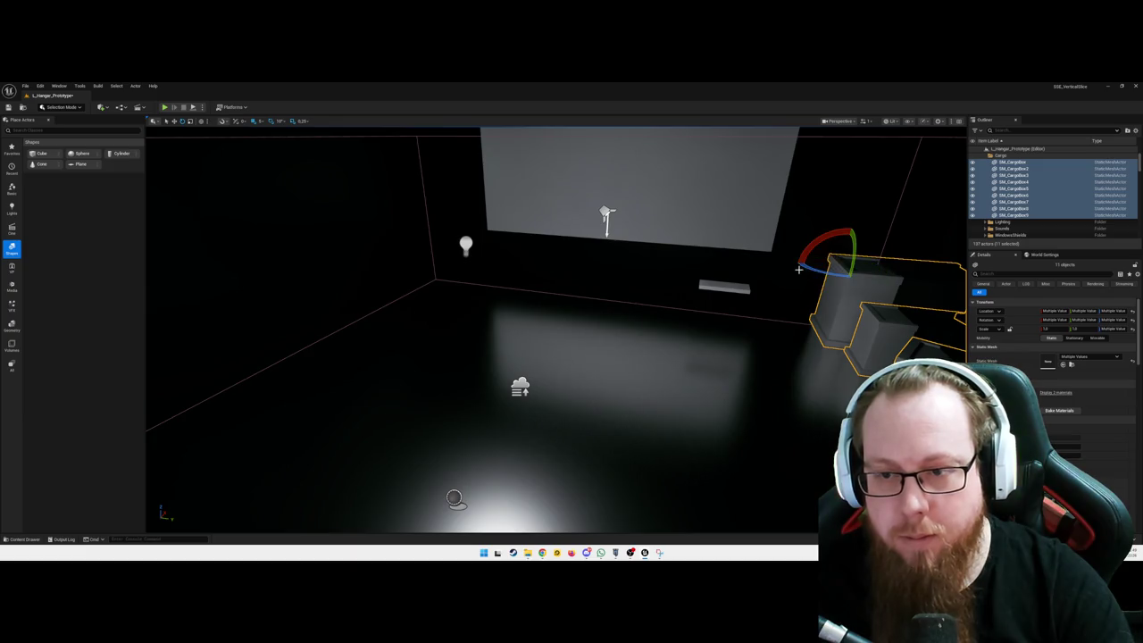
drag(874, 268, 381, 228)
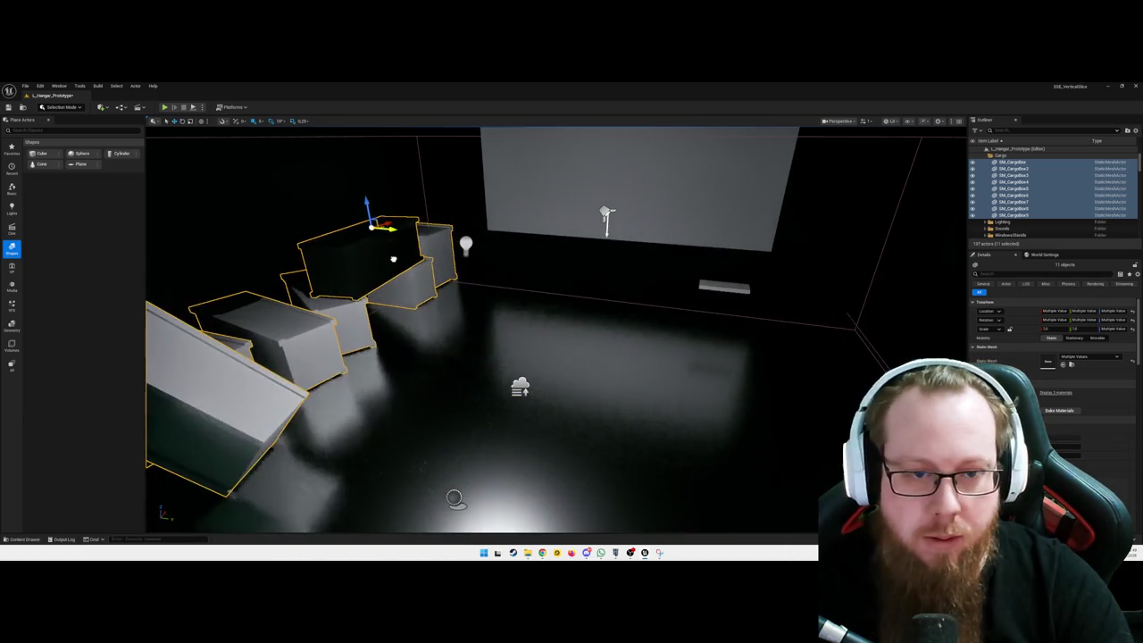
key(s)
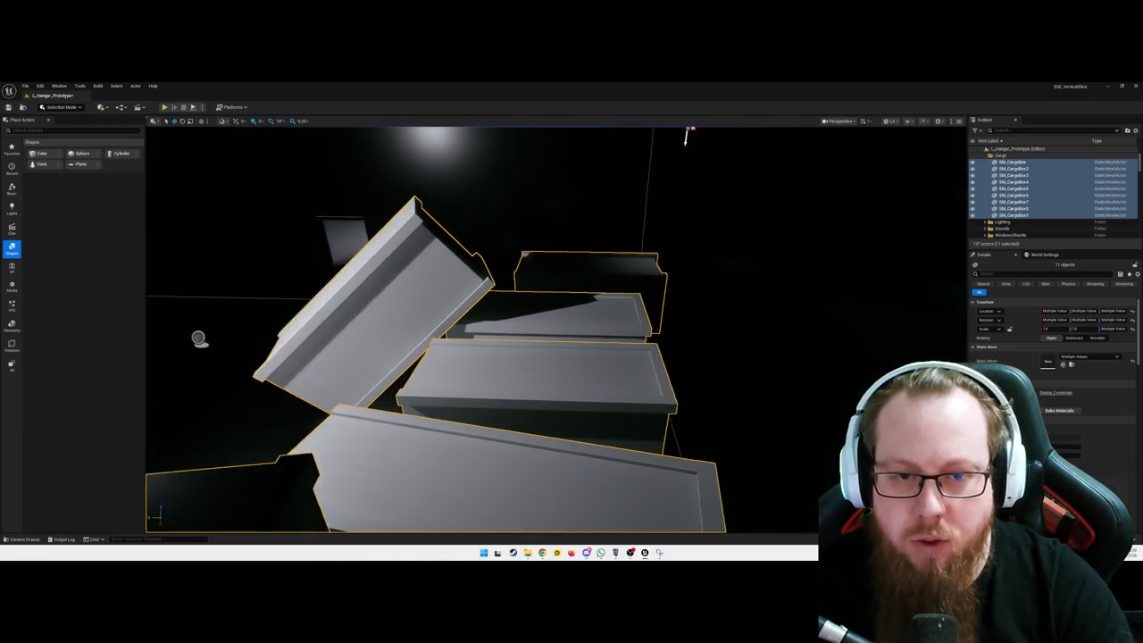
click(581, 278)
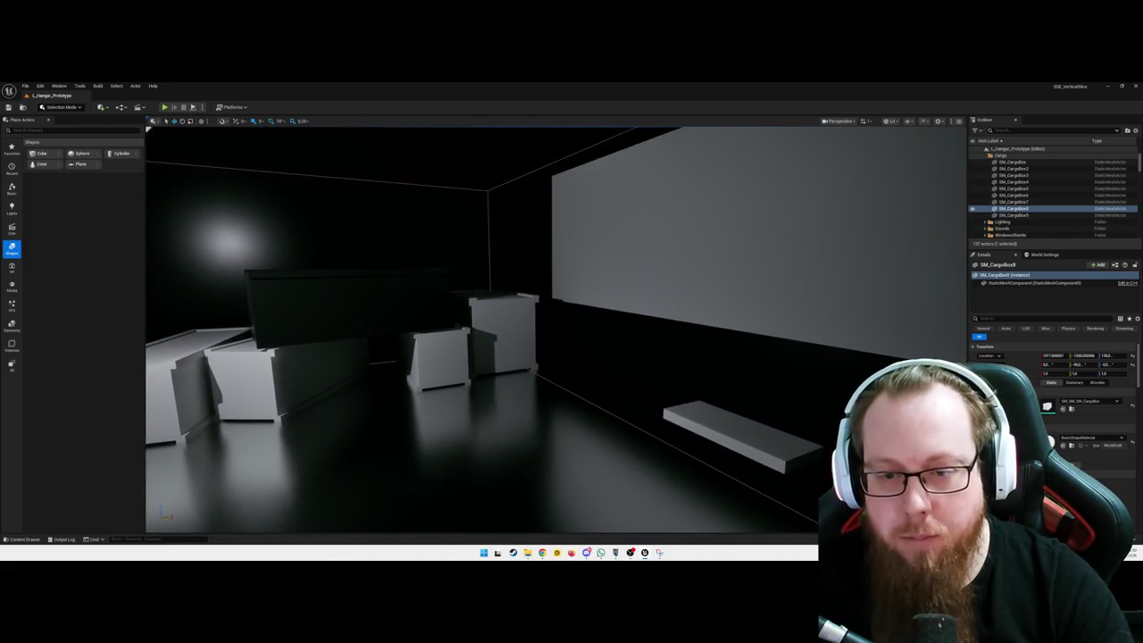
- Select the Cube82 bench slab, survey the hangar, and launch Play In Editor
click(734, 427)
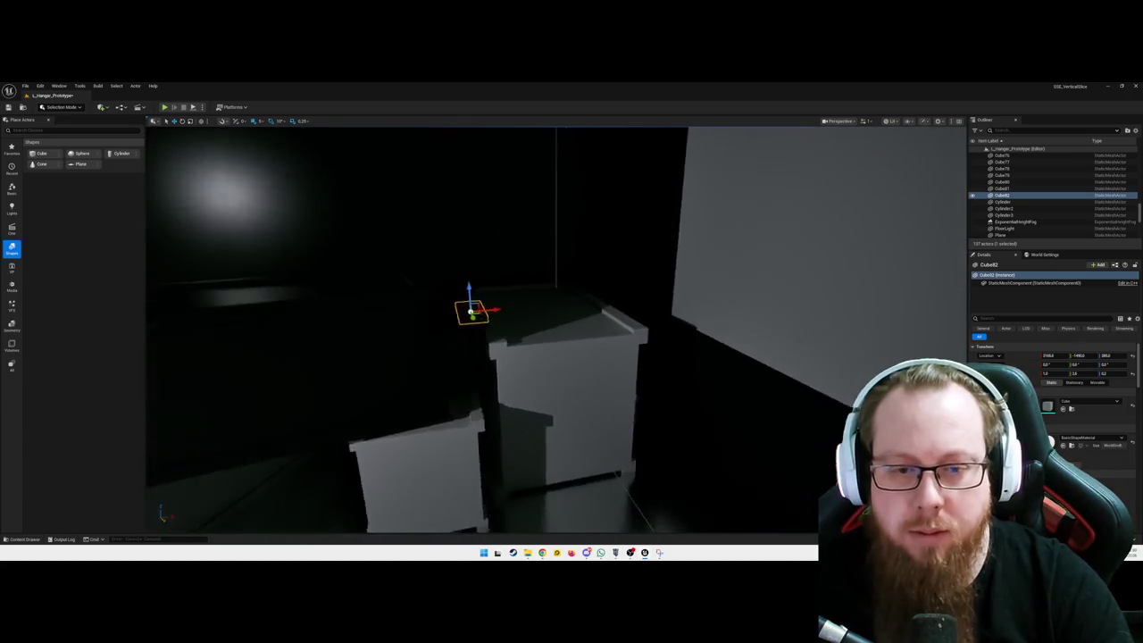
scroll(553, 225, down, 3)
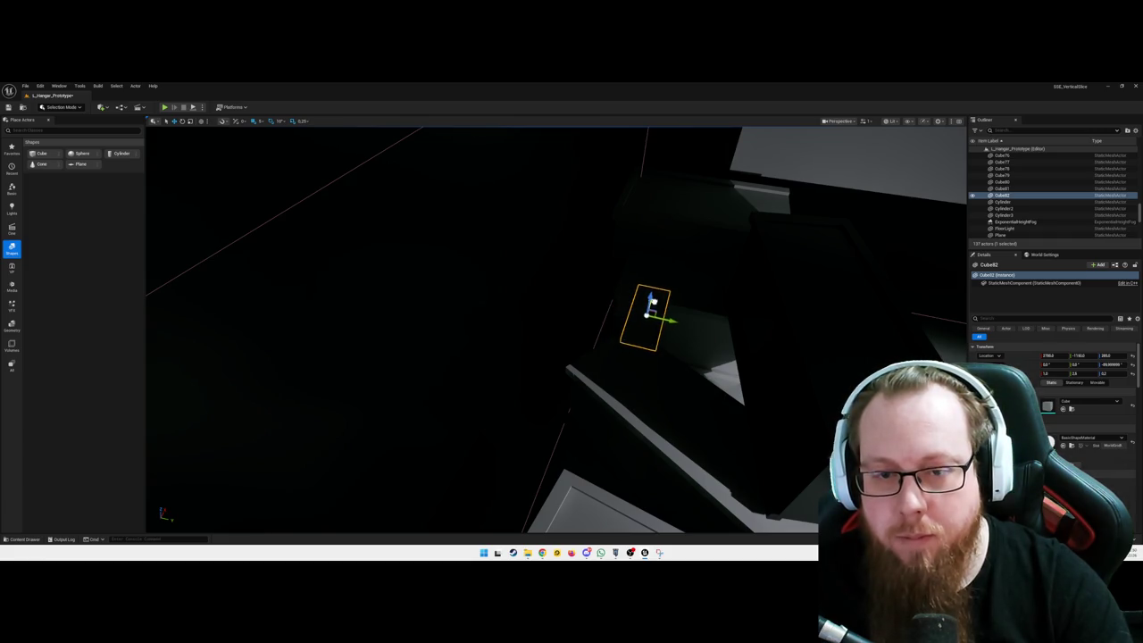
drag(665, 307, 732, 317)
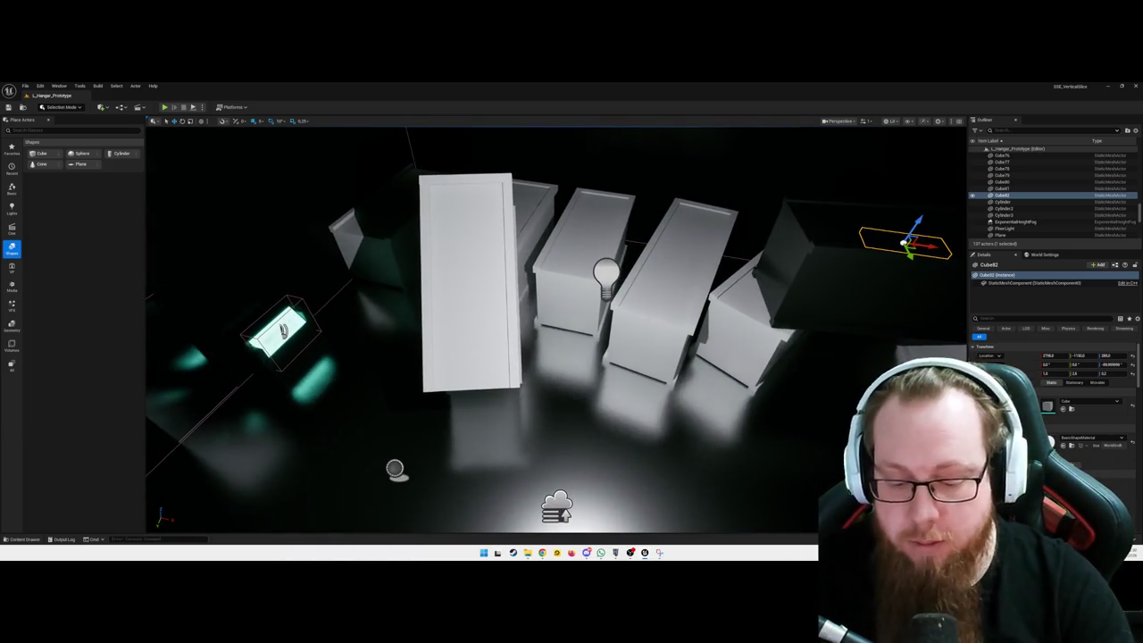
key(alt+p)
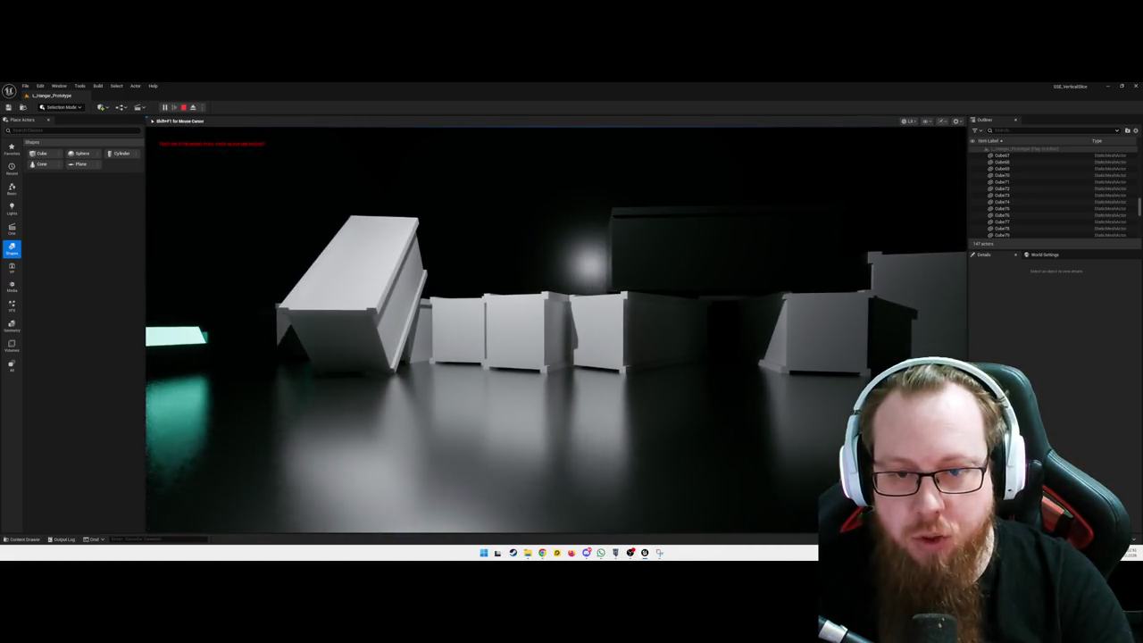
- Pause the running game with Escape and choose QUIT to return to the editor
key(Escape)
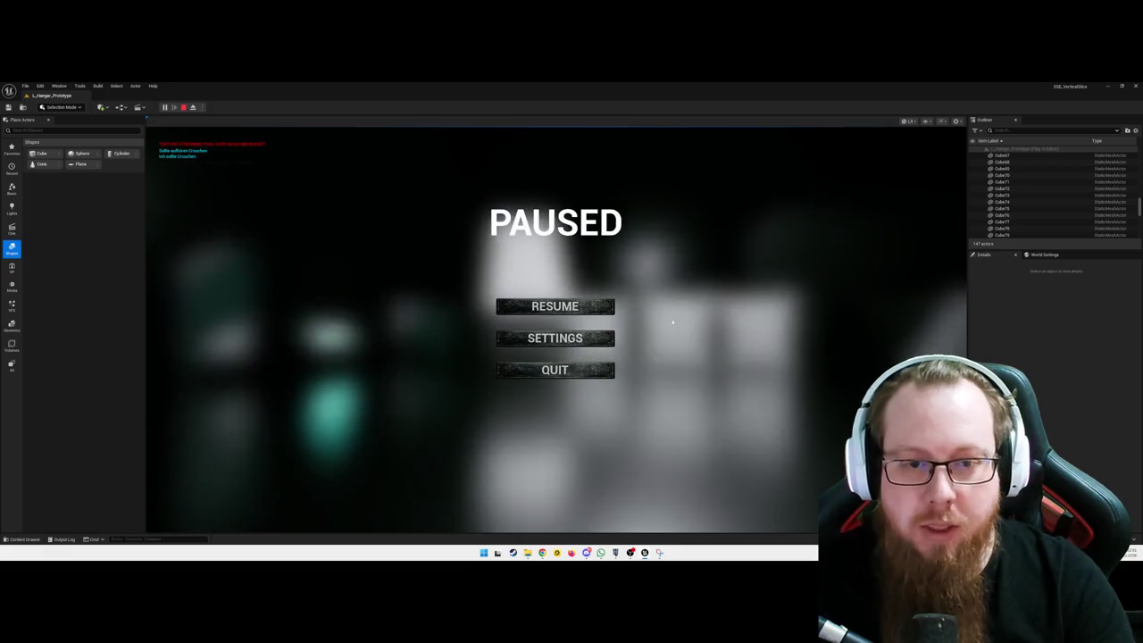
click(560, 372)
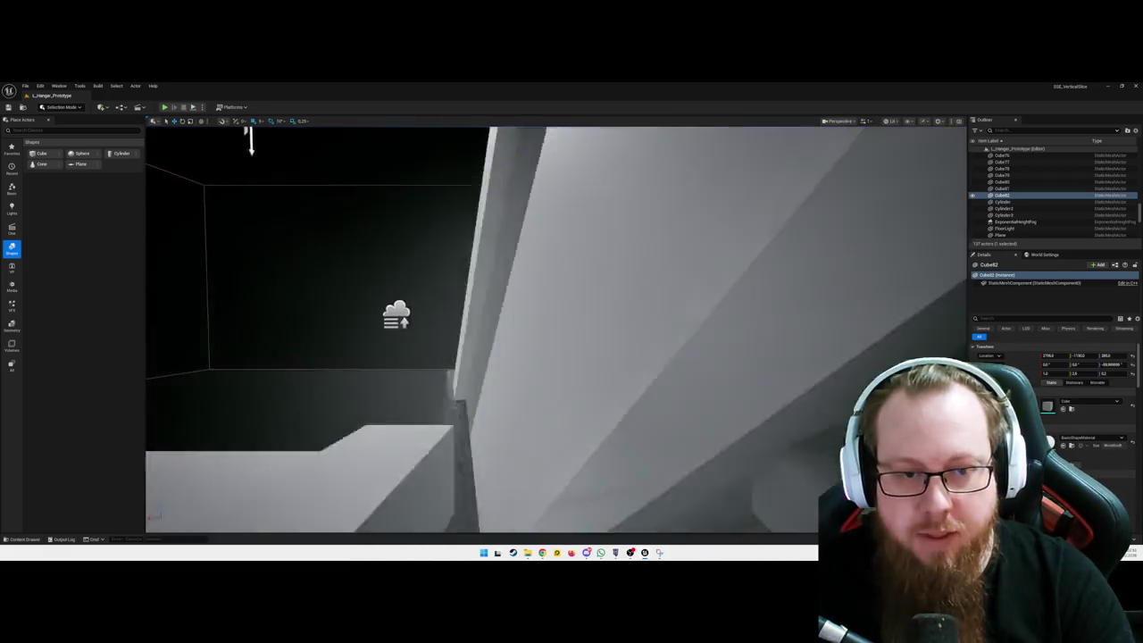
- Place a new cube on the floor of the empty dark room
drag(251, 140, 586, 143)
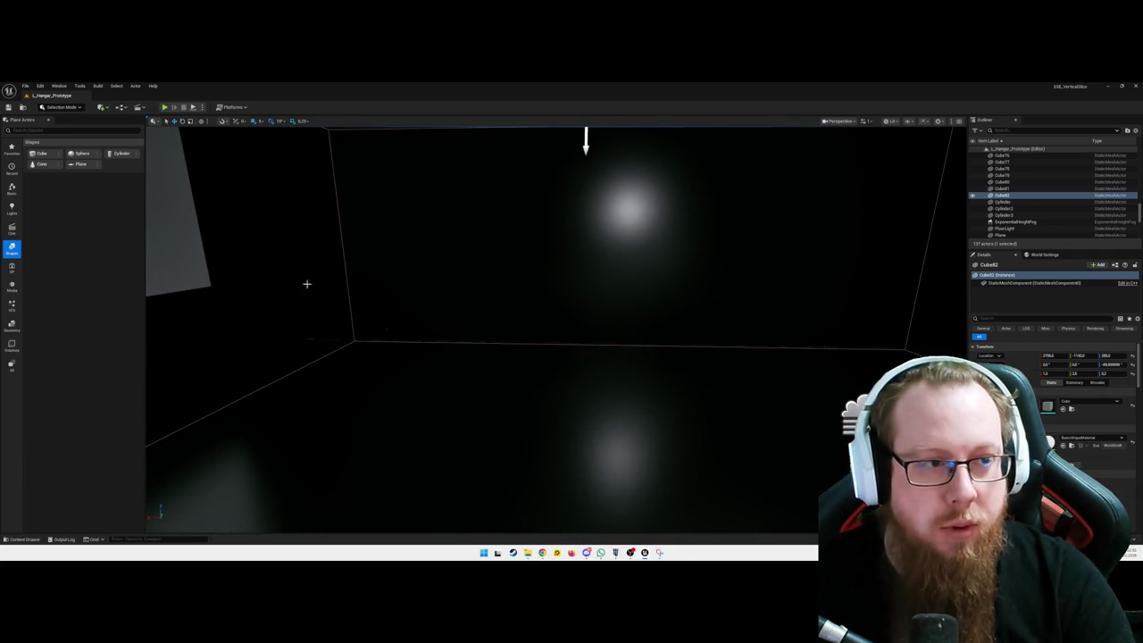
drag(42, 164, 481, 385)
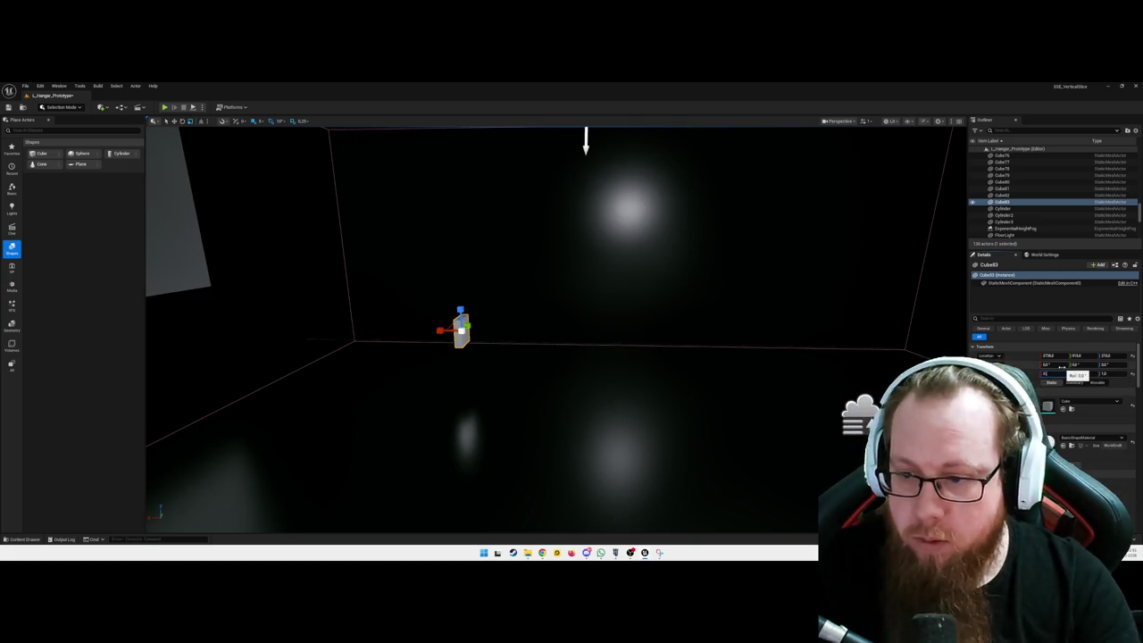
scroll(1019, 359, down, 1)
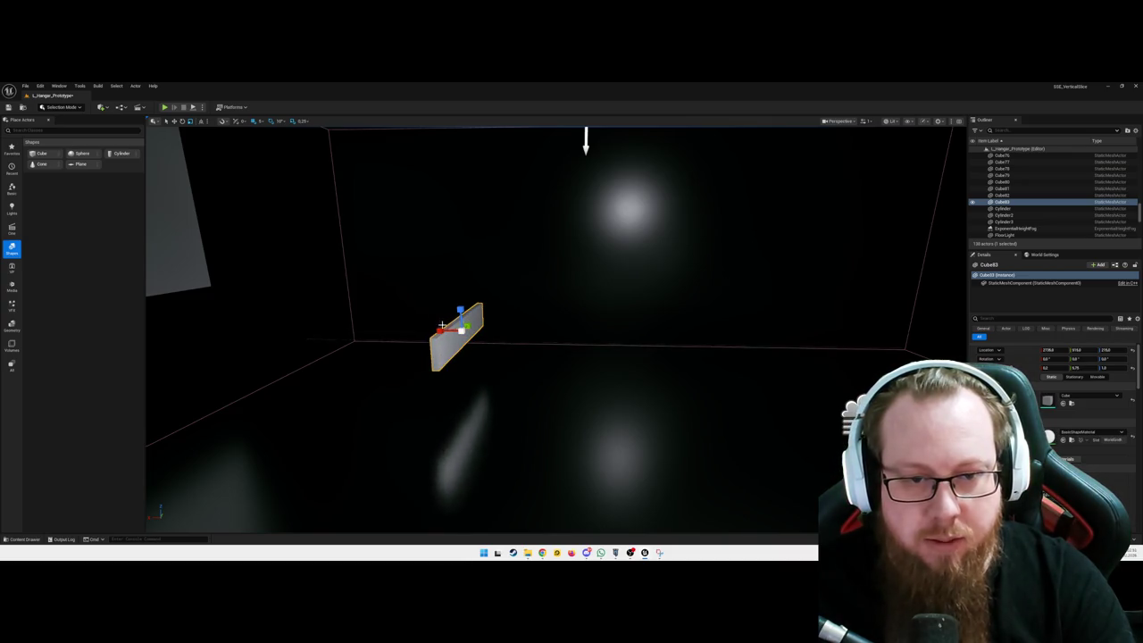
- Stretch the cube along Z into a tall thin panel and slide it along Y
drag(460, 311, 500, 411)
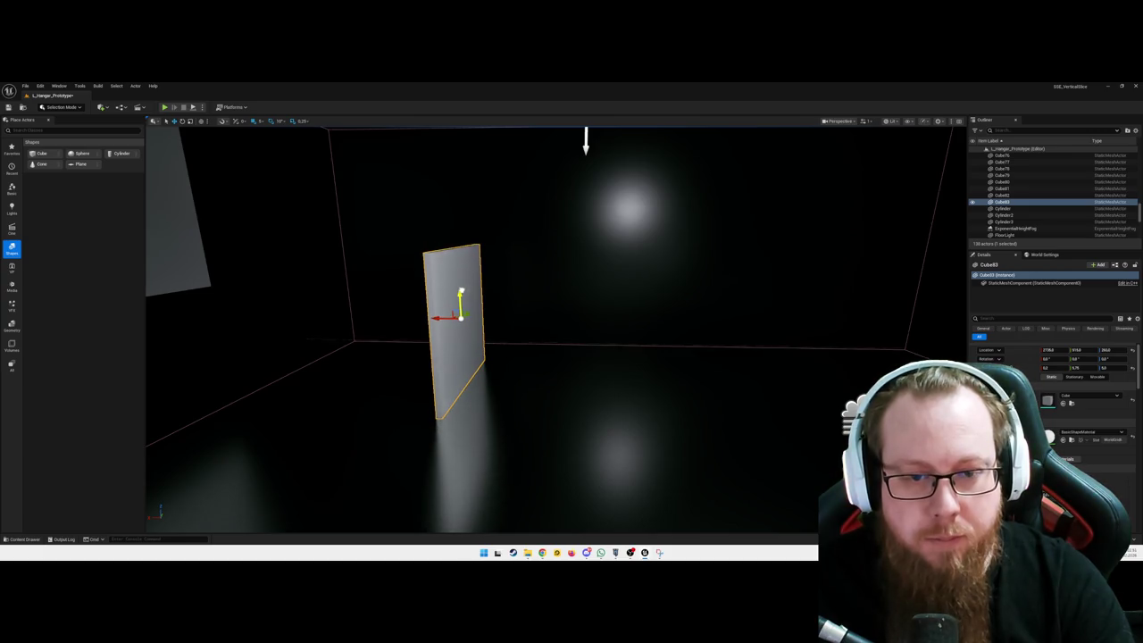
key(f)
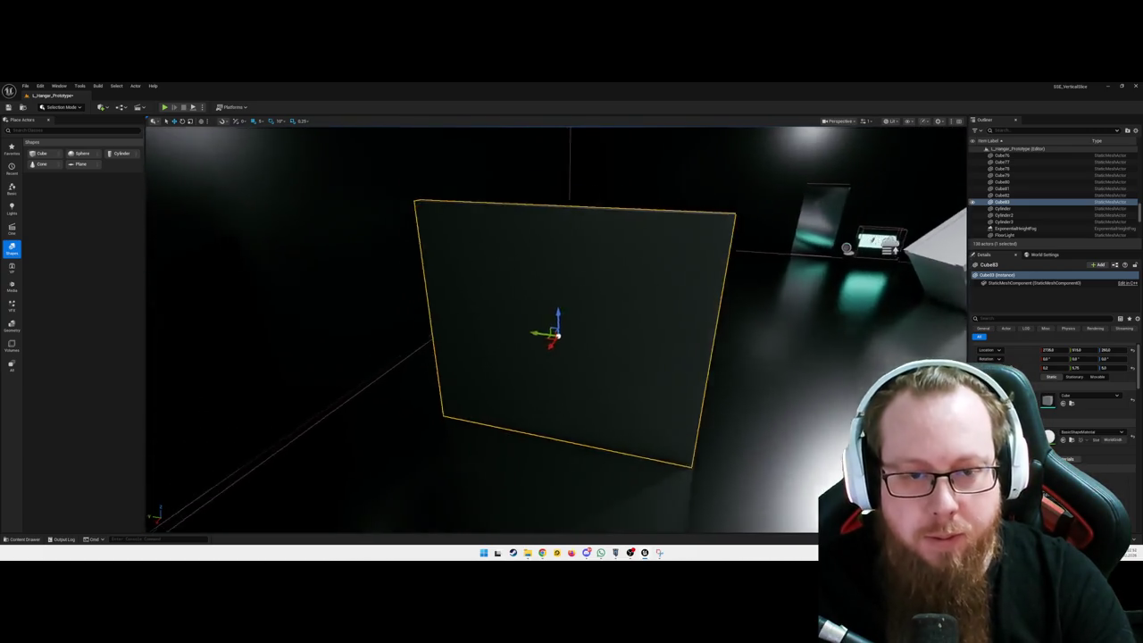
drag(568, 287, 428, 282)
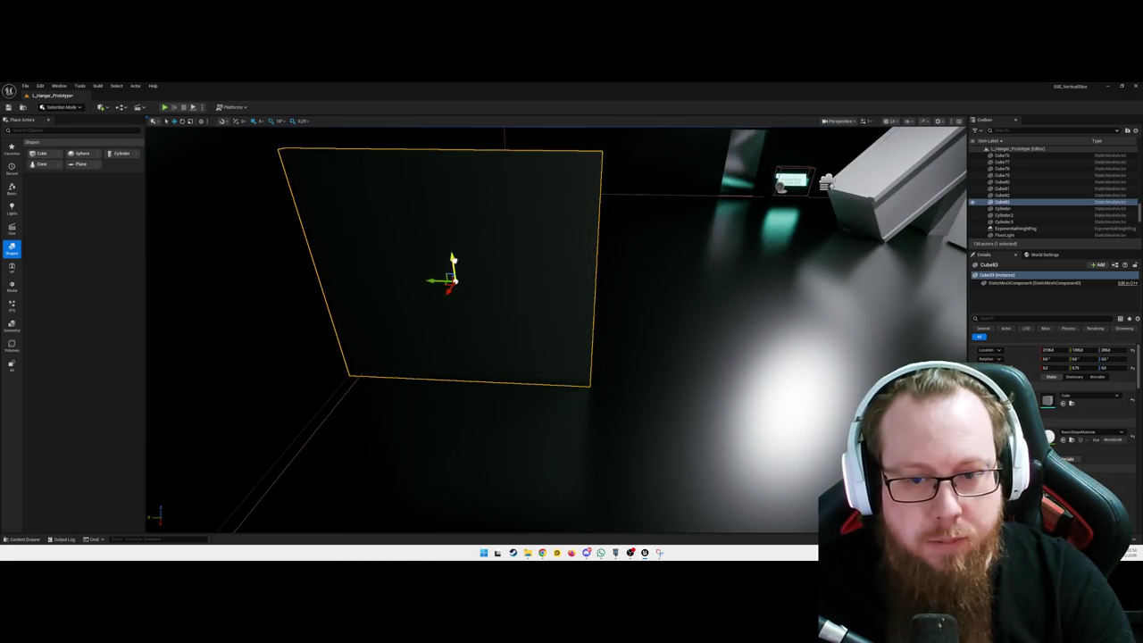
mouse_move(482, 284)
mouse_down()
mouse_move(547, 295)
mouse_move(556, 323)
mouse_move(549, 254)
mouse_up()
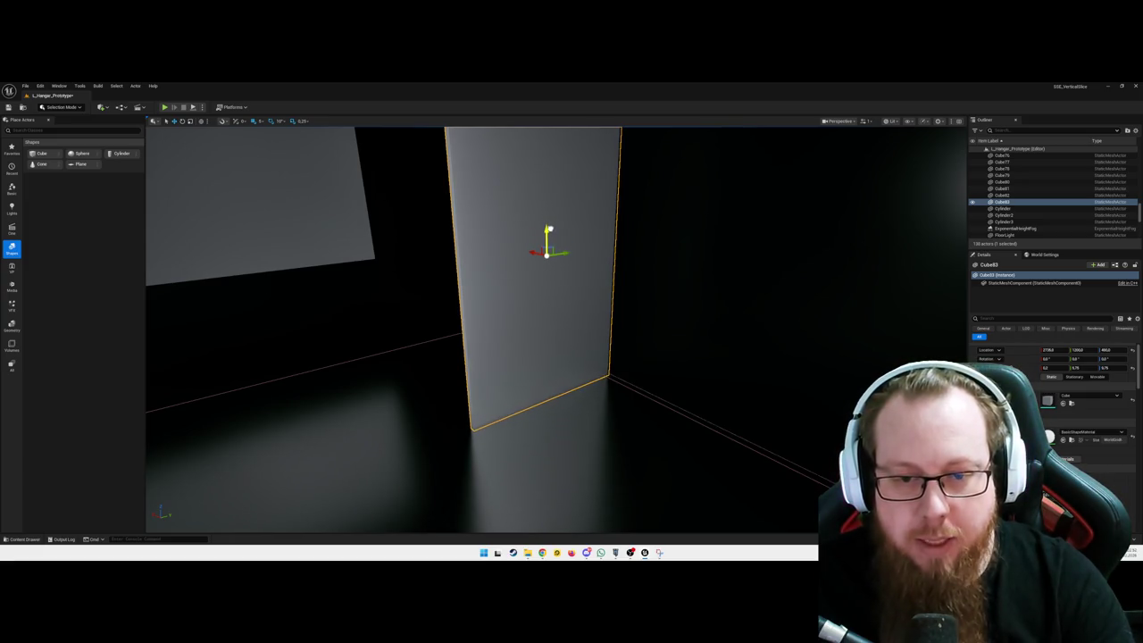
mouse_move(539, 255)
mouse_down()
mouse_move(455, 263)
mouse_move(608, 266)
mouse_move(373, 261)
mouse_move(536, 214)
mouse_move(937, 134)
mouse_up()
click(370, 267)
- Drop SM_CargoBox10 to the floor and slide it left toward the pillar
key(End)
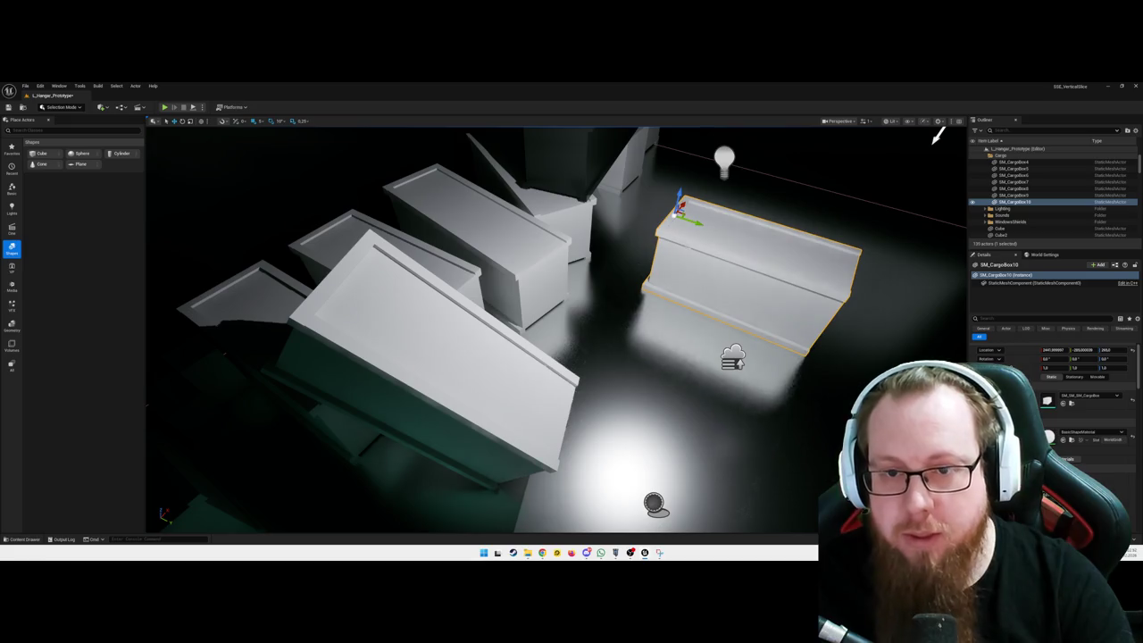
key(f)
drag(589, 357, 742, 359)
drag(585, 415, 408, 396)
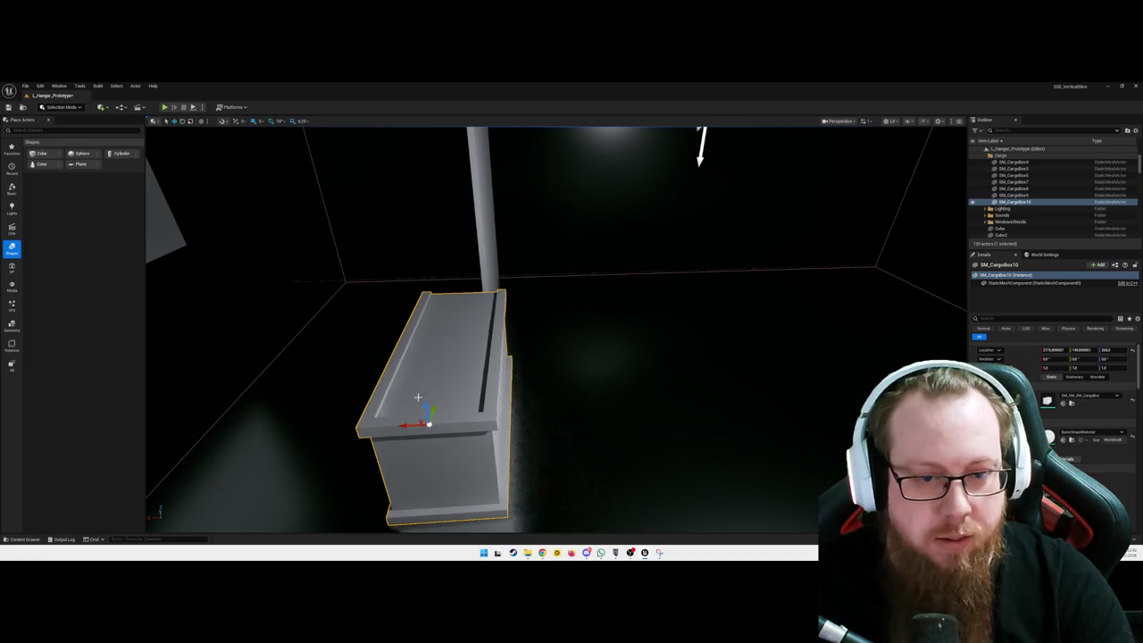
mouse_move(453, 438)
mouse_down()
mouse_move(469, 421)
mouse_move(459, 294)
mouse_move(469, 255)
mouse_move(446, 255)
mouse_move(406, 319)
mouse_move(589, 290)
mouse_move(531, 296)
mouse_move(532, 261)
mouse_up()
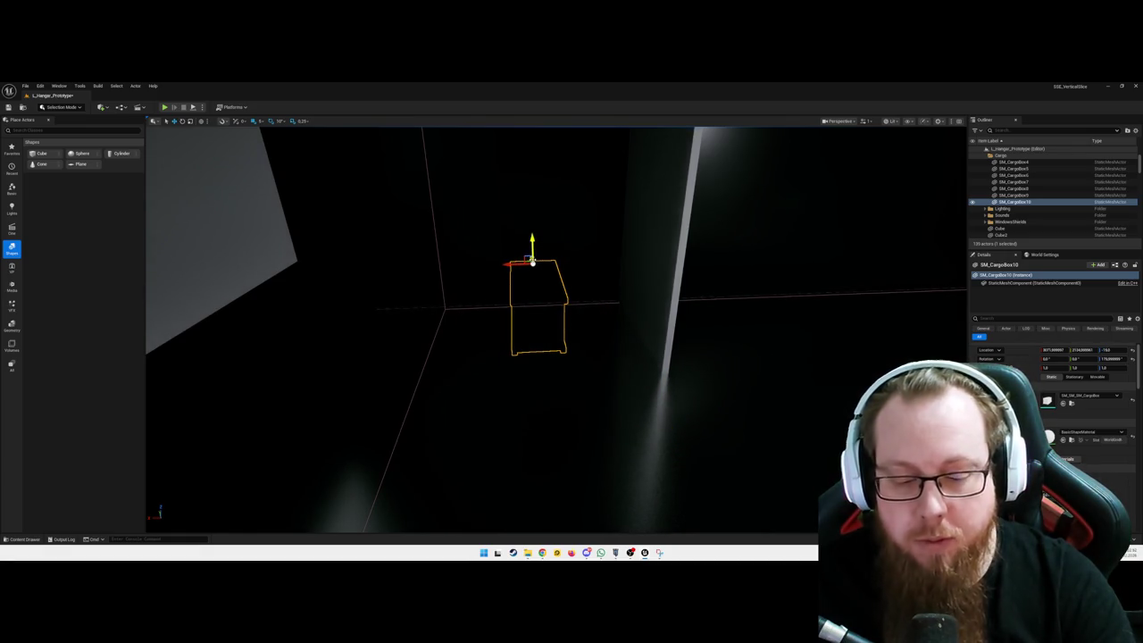
key(ctrl+z)
- Stand the crate upright beside the pillar and duplicate it as SM_CargoBox11
mouse_move(574, 304)
mouse_down()
mouse_move(527, 312)
mouse_move(558, 313)
mouse_up()
drag(672, 248, 630, 290)
drag(1111, 358, 1129, 358)
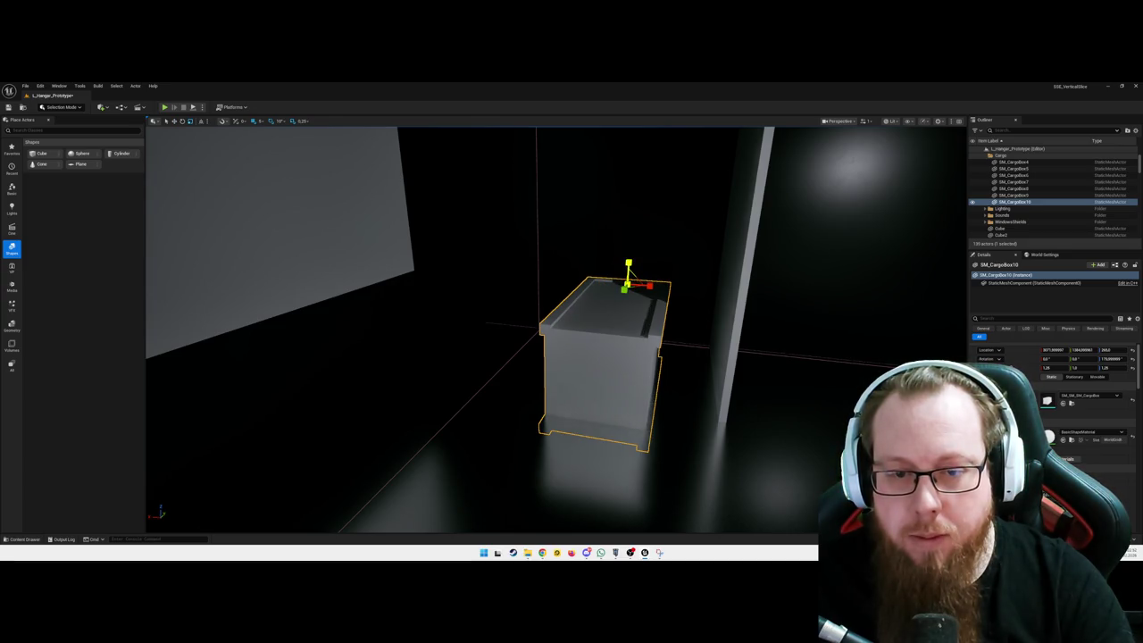
mouse_move(627, 283)
mouse_down()
mouse_move(631, 231)
mouse_move(632, 245)
mouse_up()
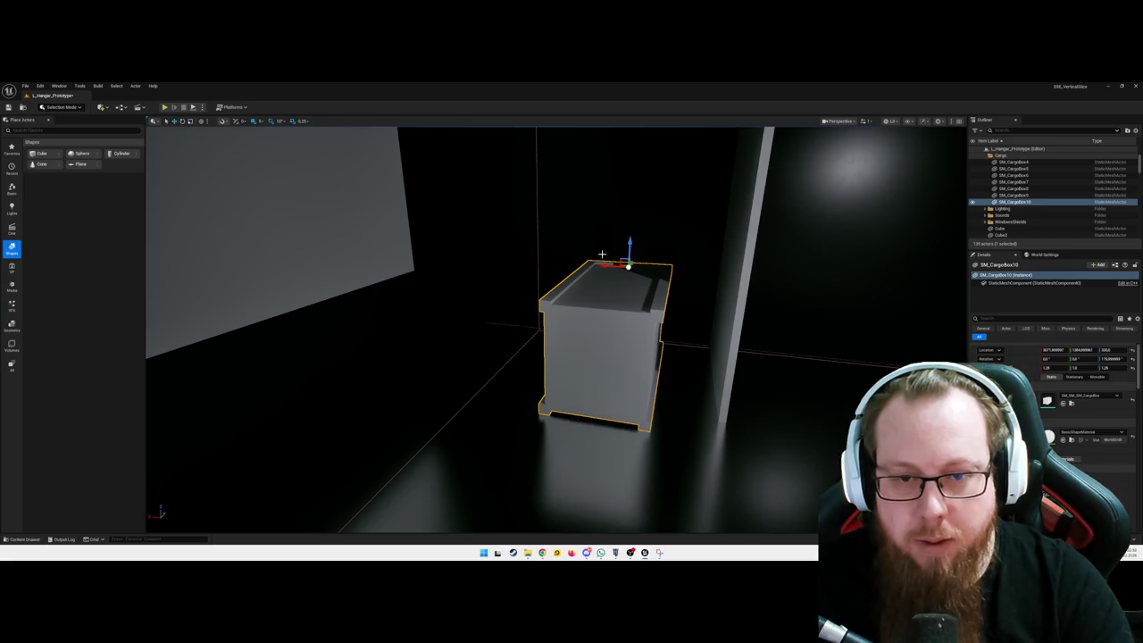
drag(607, 265, 526, 268)
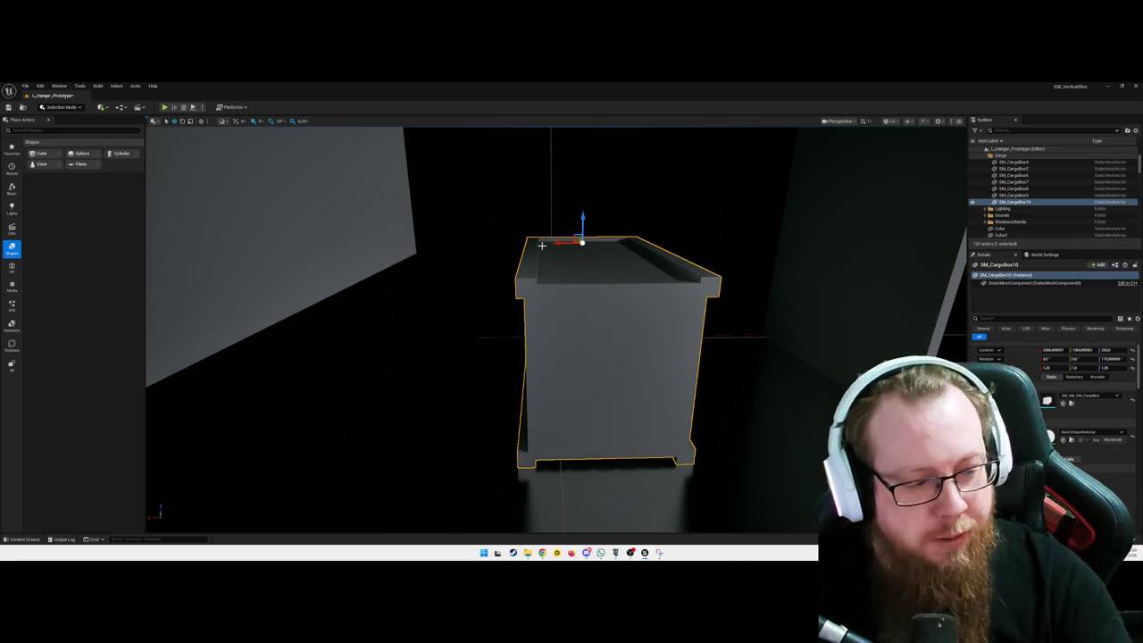
mouse_move(569, 243)
mouse_down()
mouse_move(498, 254)
mouse_move(650, 254)
mouse_up()
key(ctrl+d)
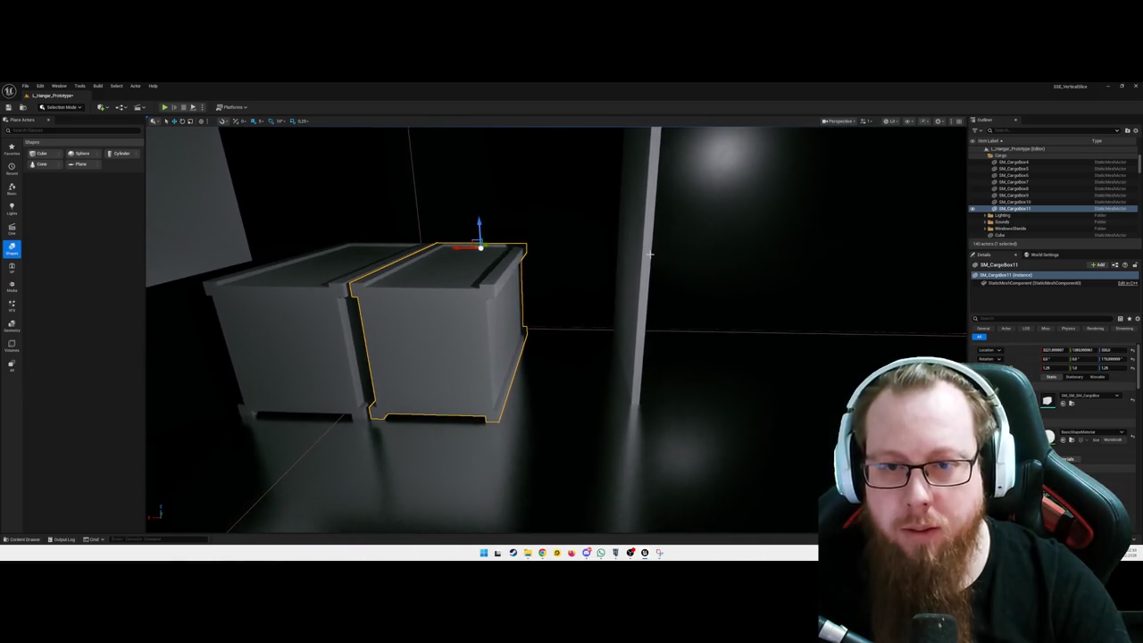
- Shift the pillar right, add a third crate copy alongside, and widen the pillar panel
click(650, 254)
drag(611, 202, 641, 201)
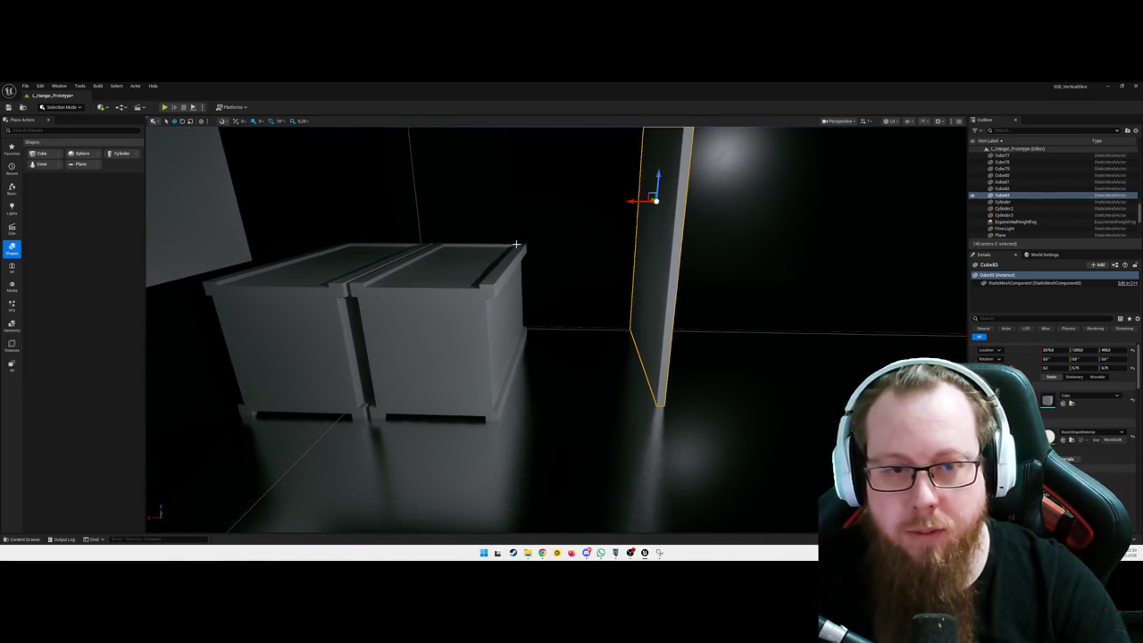
click(444, 259)
drag(457, 248, 557, 268)
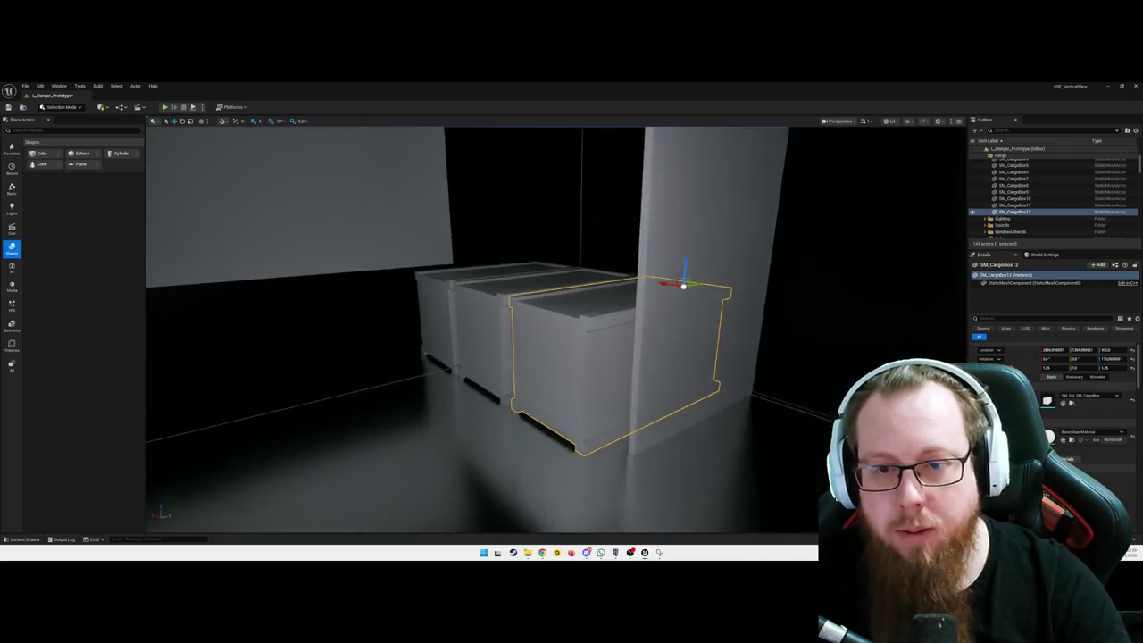
click(642, 230)
mouse_move(642, 250)
mouse_down()
mouse_move(667, 253)
mouse_move(615, 255)
mouse_move(585, 321)
mouse_move(530, 249)
mouse_move(527, 225)
mouse_move(473, 245)
mouse_move(480, 226)
mouse_up()
- Duplicate the middle crate to form the top of the pyramid stack
click(541, 347)
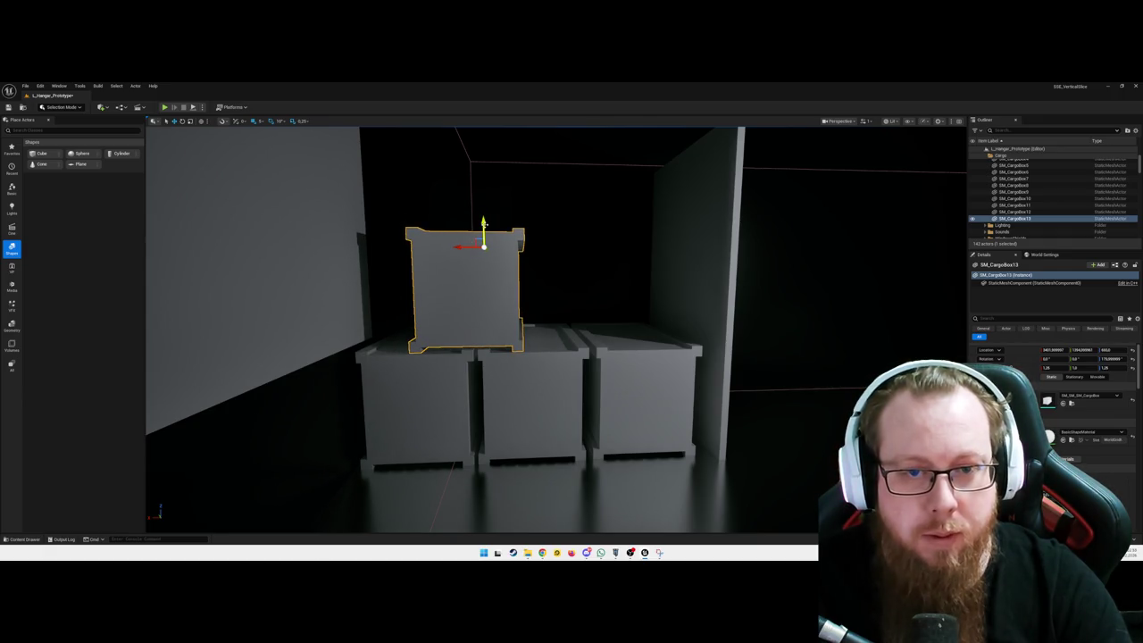
mouse_move(509, 236)
mouse_down()
mouse_move(583, 243)
mouse_move(551, 244)
mouse_move(666, 229)
mouse_move(863, 143)
mouse_up()
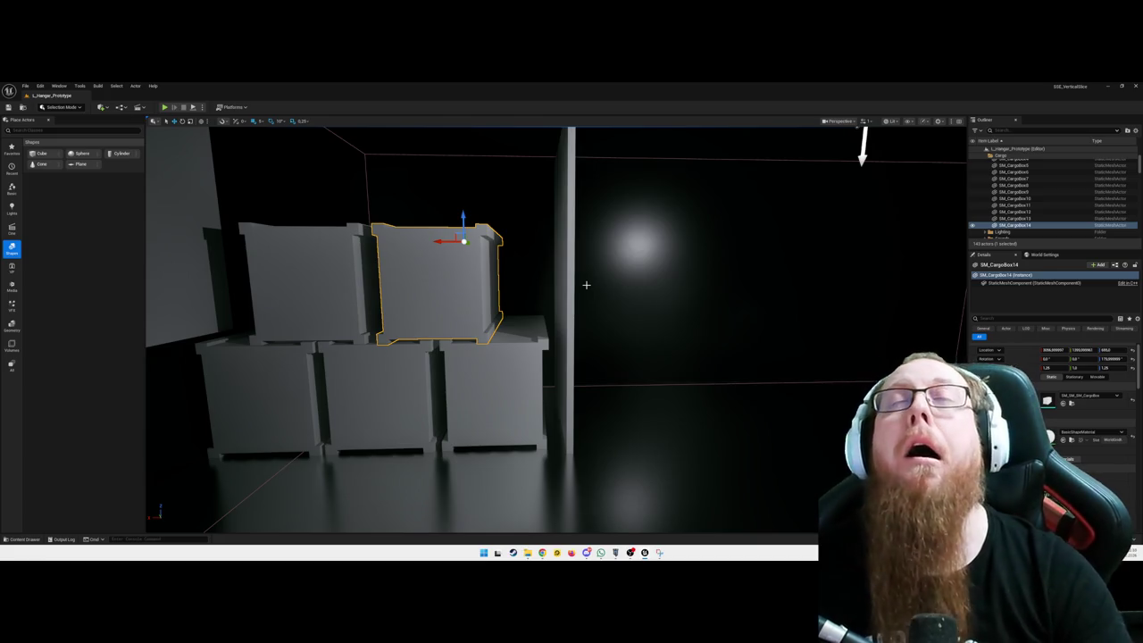
mouse_move(599, 209)
mouse_down()
mouse_move(588, 303)
mouse_move(580, 198)
mouse_move(501, 224)
mouse_move(527, 226)
mouse_up()
key(ctrl+d)
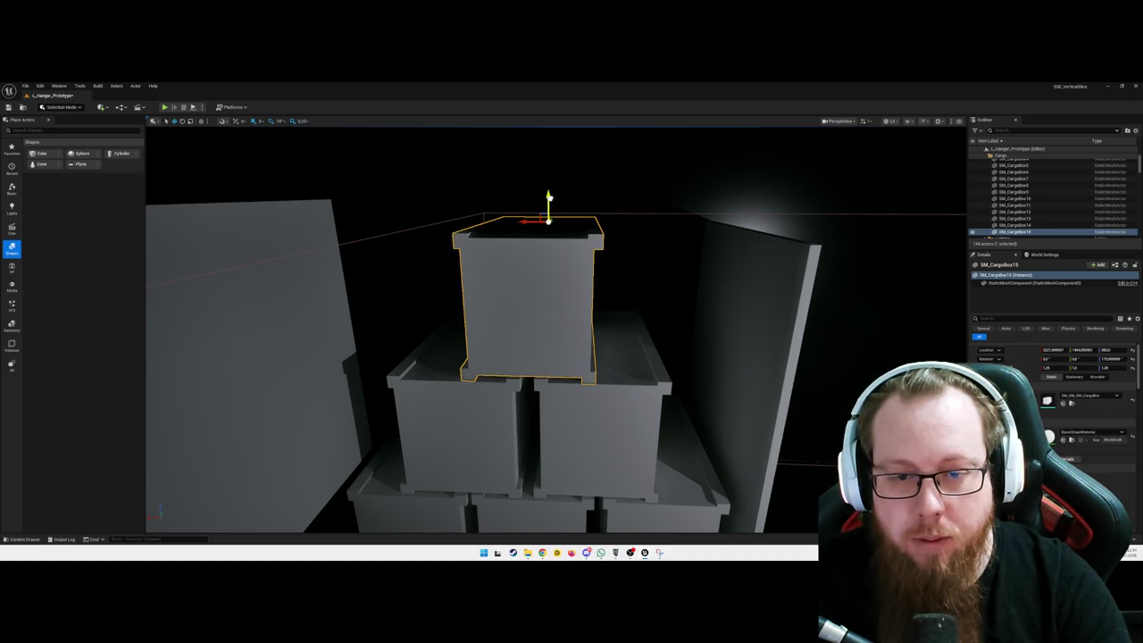
key(d)
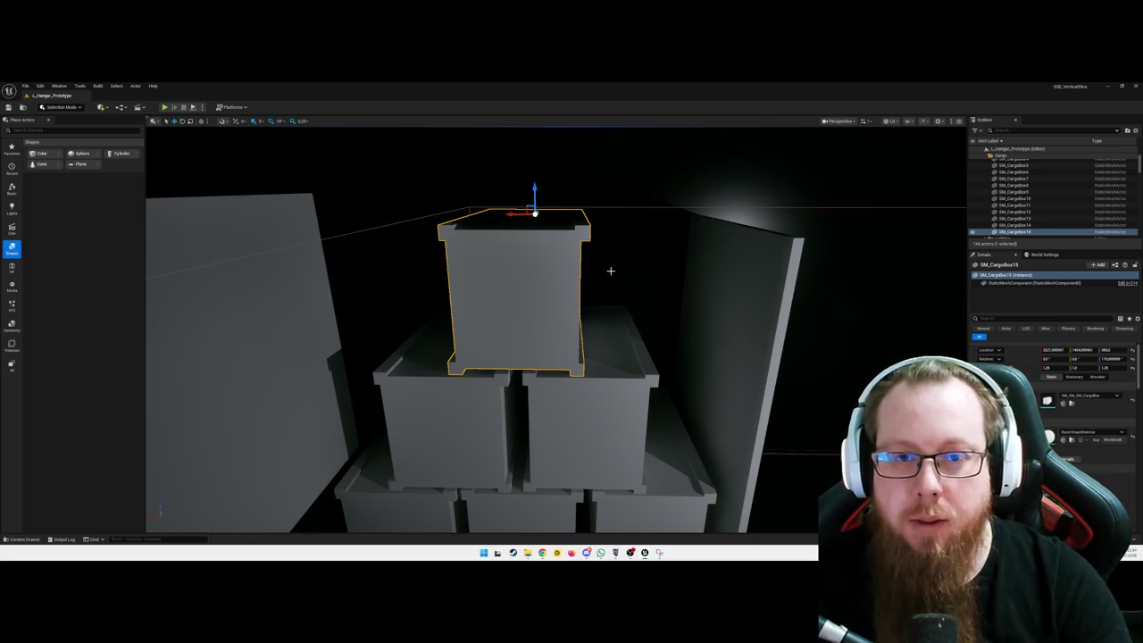
click(611, 270)
mouse_move(599, 286)
mouse_down()
mouse_move(536, 295)
mouse_move(415, 269)
mouse_move(613, 306)
mouse_up()
click(514, 281)
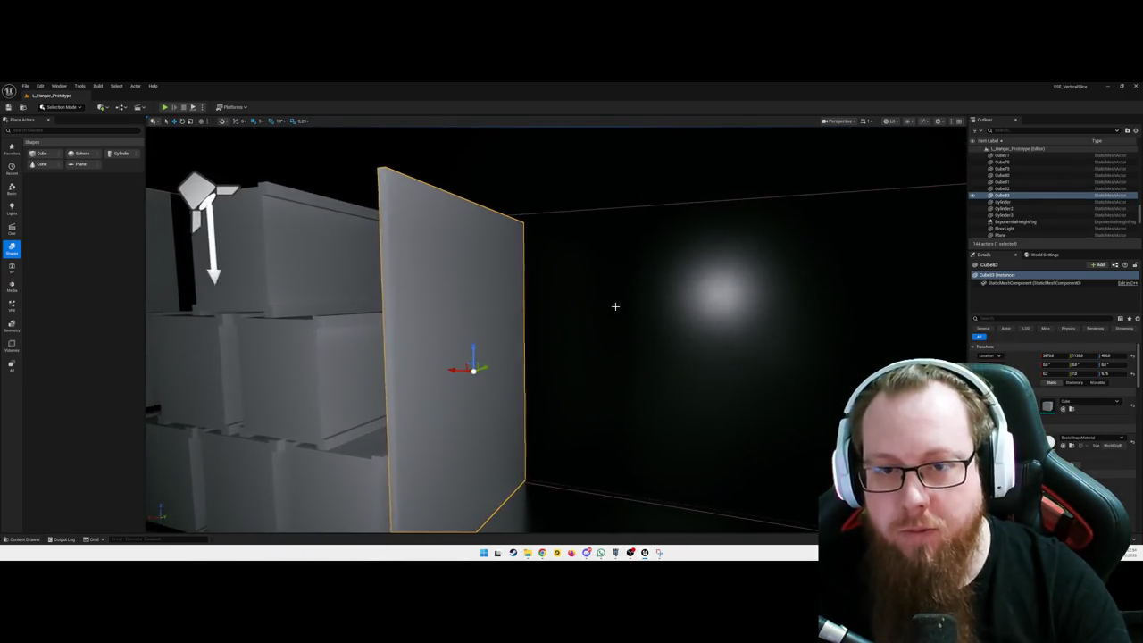
- Set Cube83's Z scale to 14, raise it beside the crate stack, and start Play In Editor
click(615, 306)
click(488, 287)
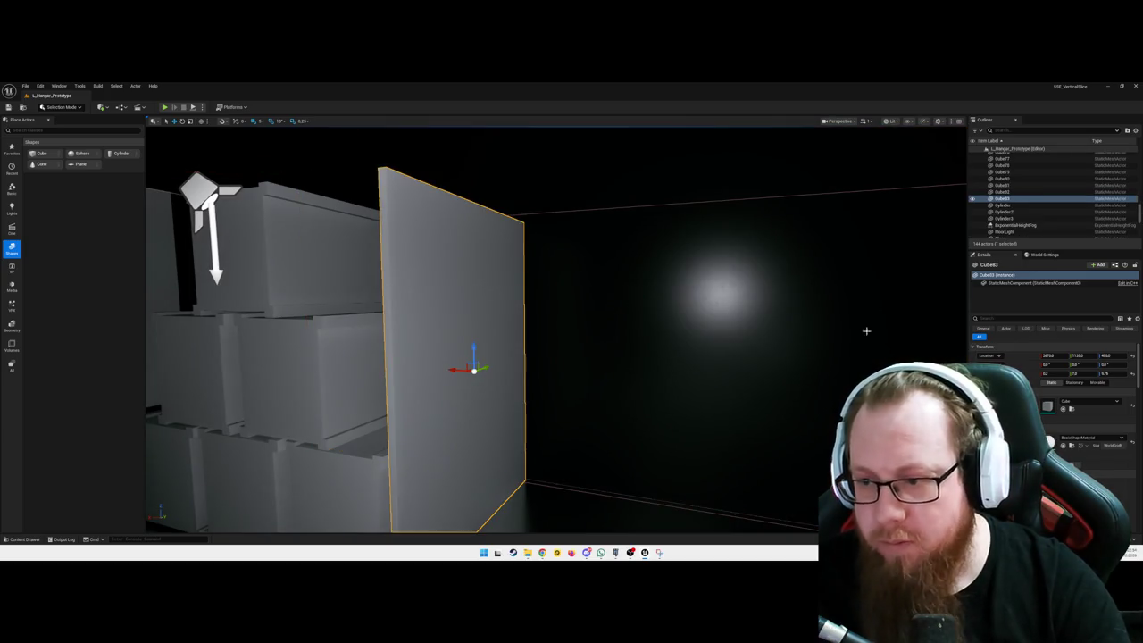
text(14)
key(Return)
drag(649, 387, 596, 374)
mouse_move(587, 436)
mouse_down()
mouse_move(580, 359)
mouse_move(407, 357)
mouse_up()
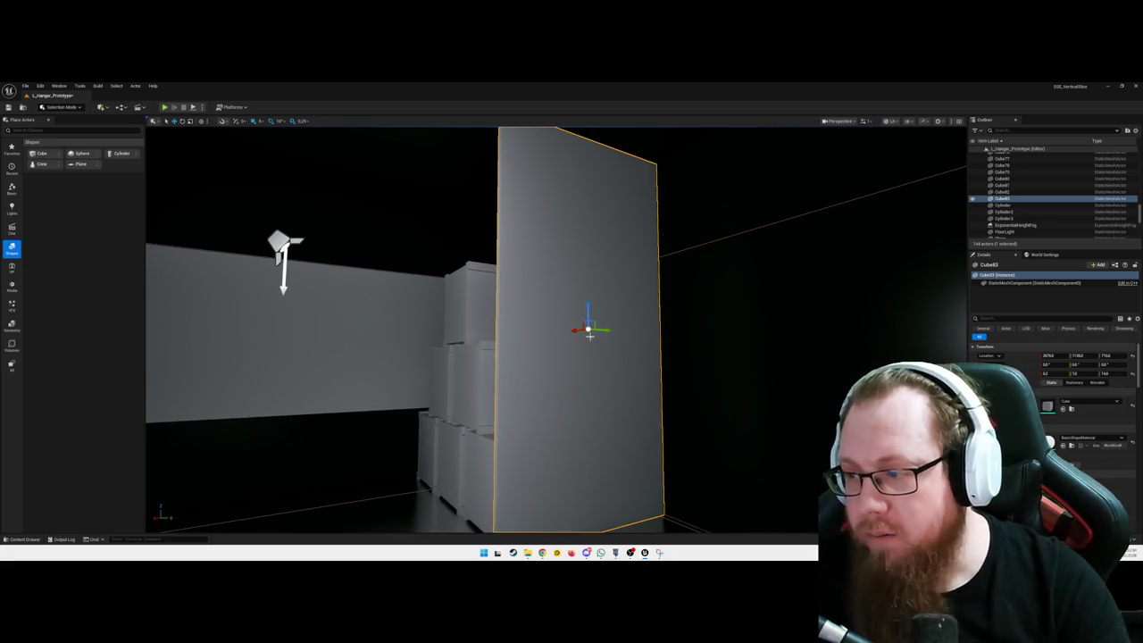
mouse_move(535, 371)
mouse_down()
mouse_move(428, 371)
mouse_move(536, 365)
mouse_up()
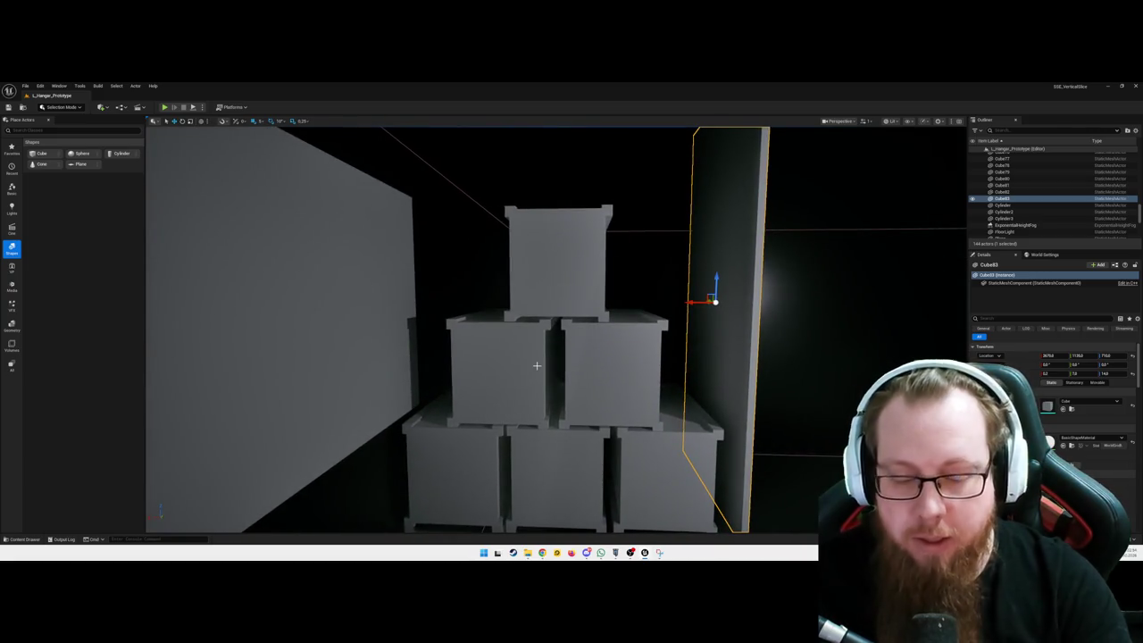
key(alt+p)
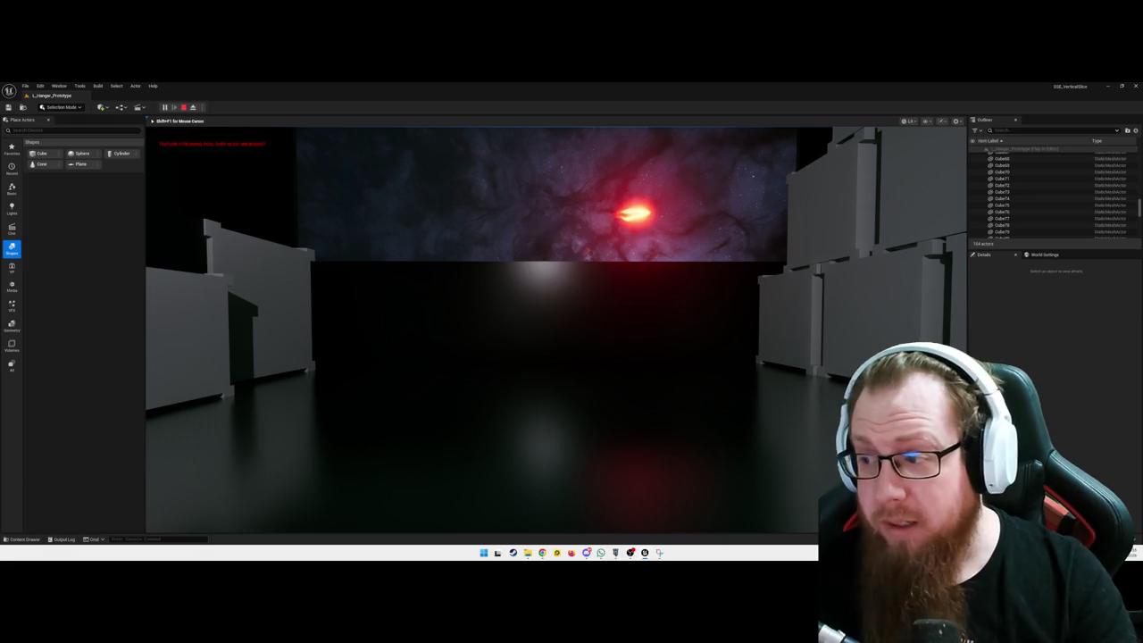
key(w)
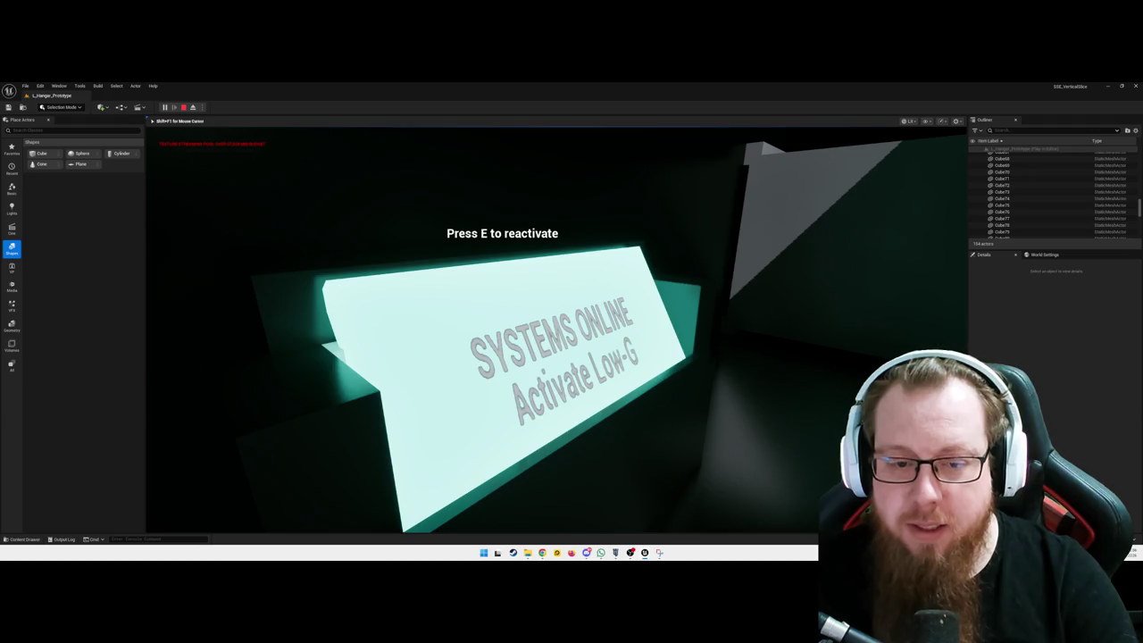
- Toggle the Low-G sign with E, fly through the hangar, then stop Play-In-Editor with Esc
key(e)
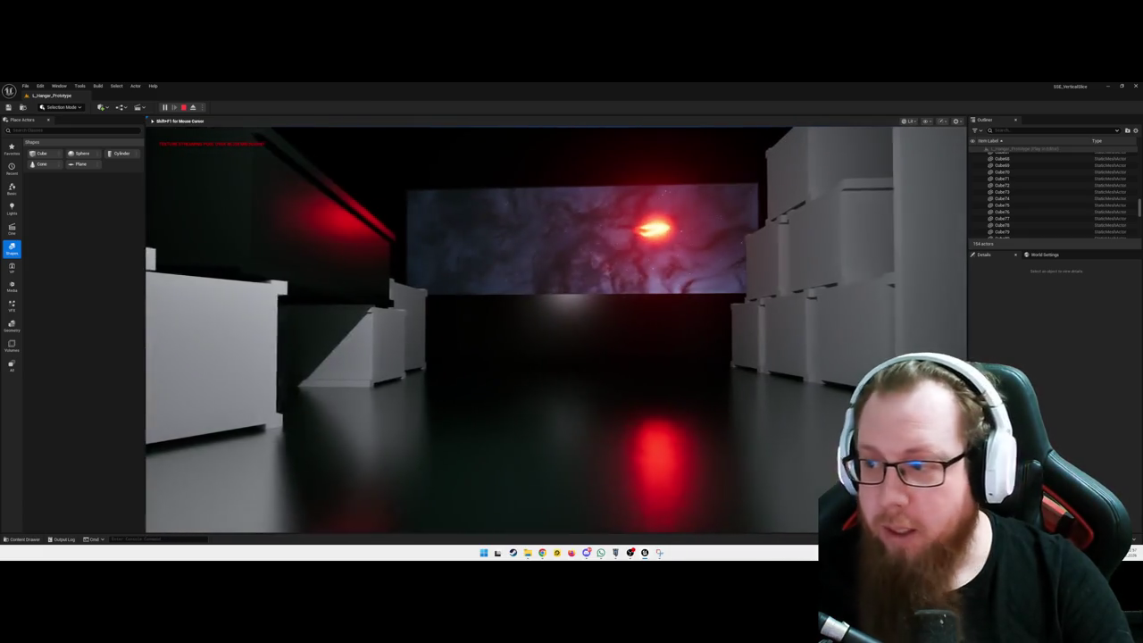
key(Escape)
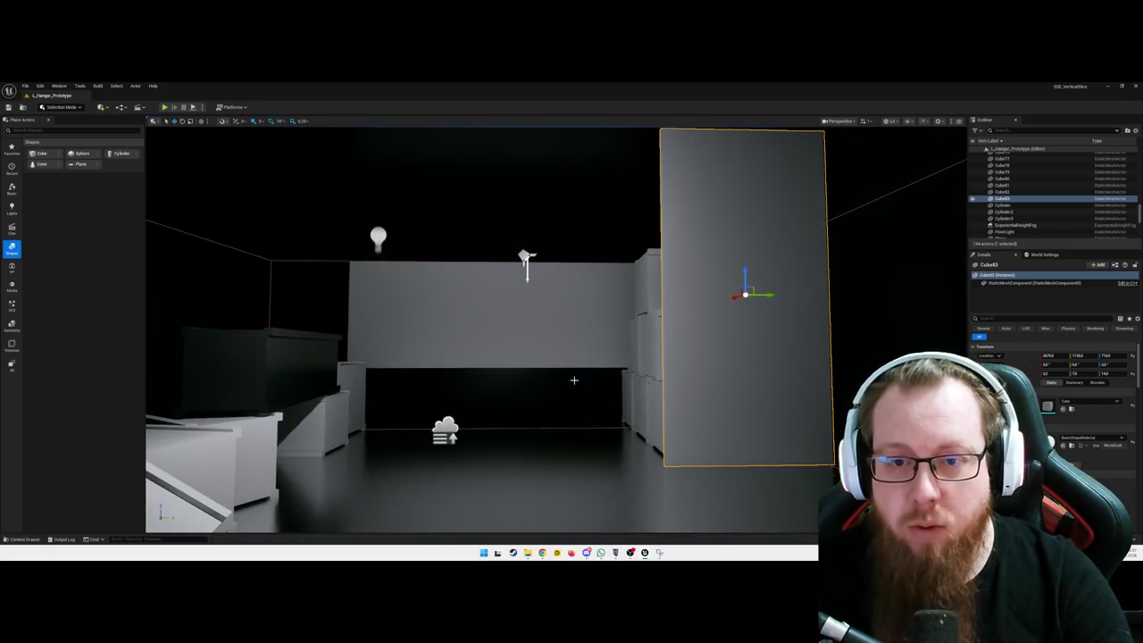
click(574, 380)
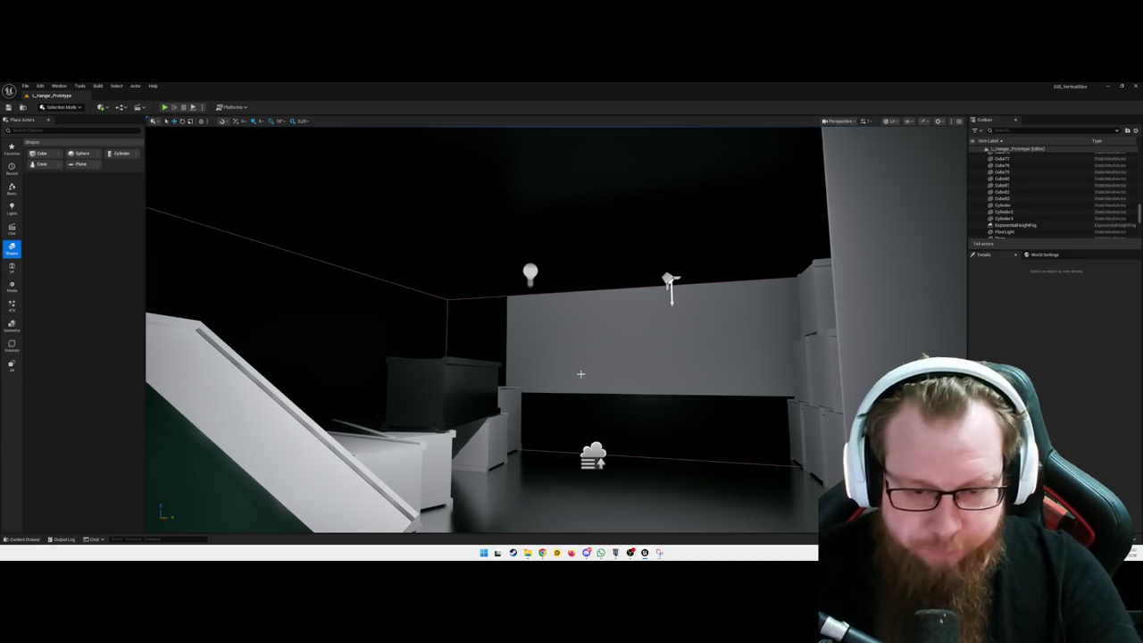
drag(601, 388, 603, 388)
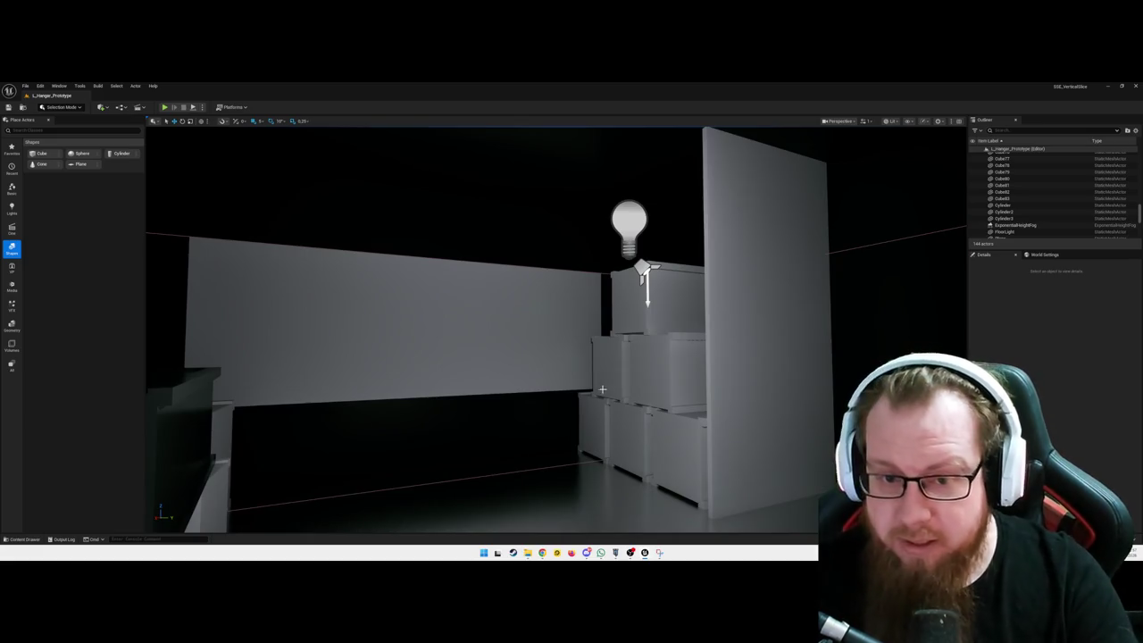
drag(593, 401, 605, 403)
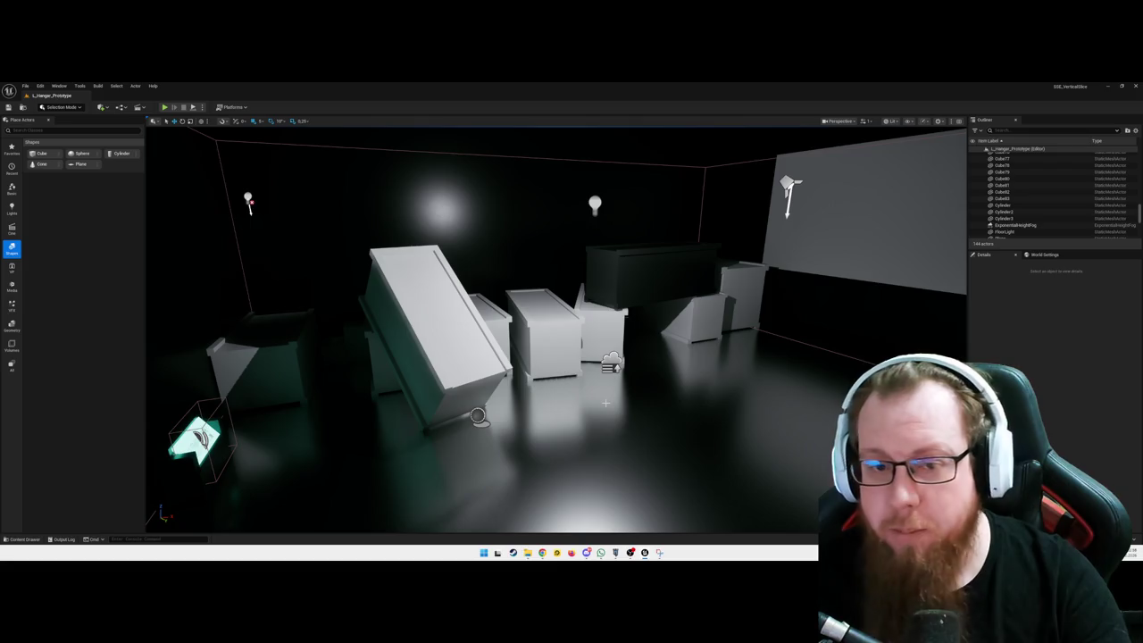
drag(670, 371, 635, 372)
- Duplicate two selected crates with Ctrl+D and move the copies right of the stack
click(536, 250)
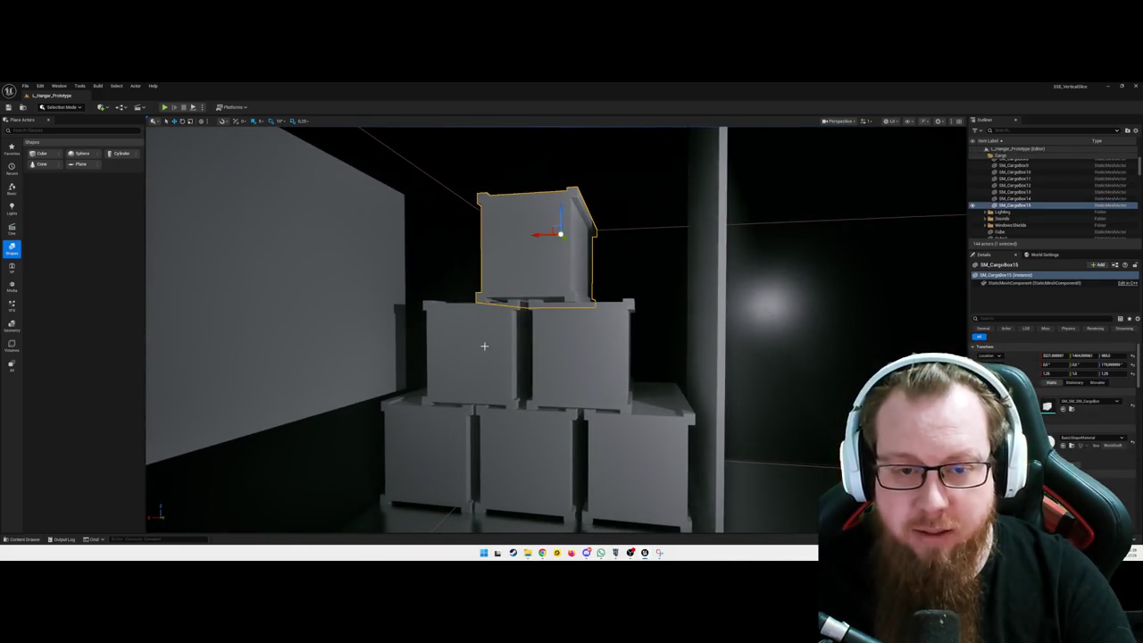
ctrl+click(483, 345)
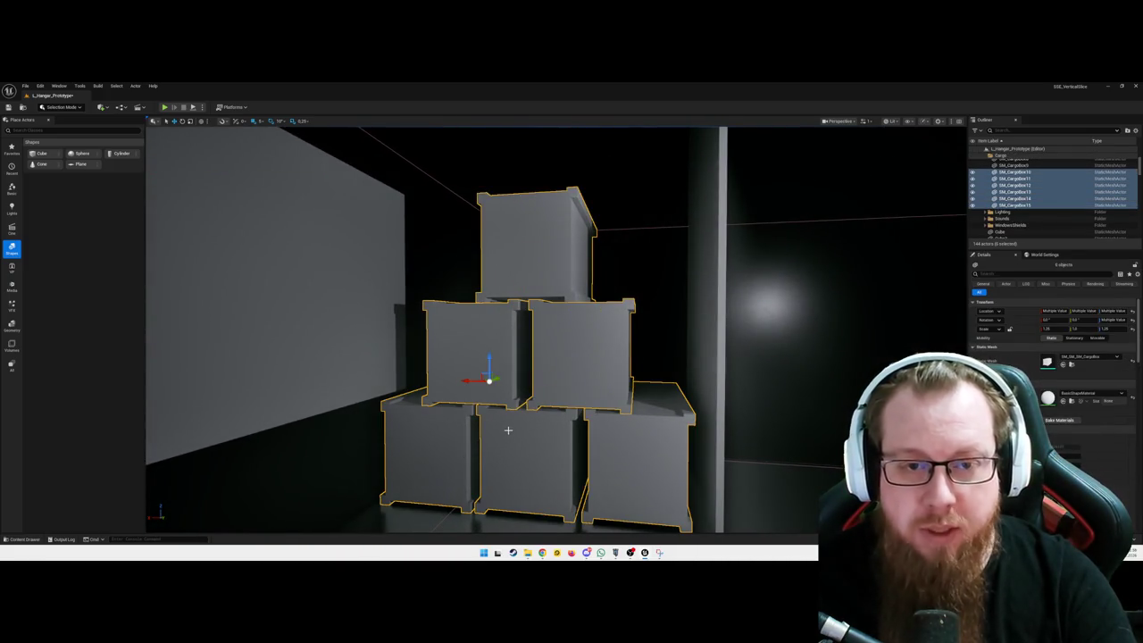
key(ctrl+d)
mouse_move(462, 380)
mouse_down()
mouse_move(757, 390)
mouse_move(721, 390)
mouse_move(712, 362)
mouse_up()
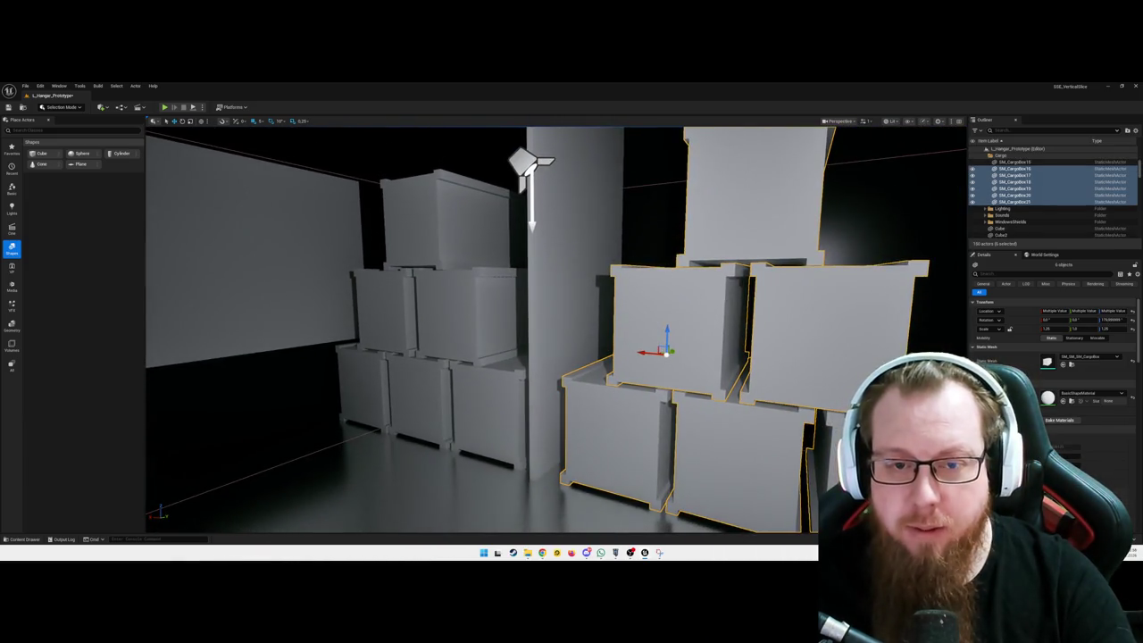
- Place a copy of the thin panel by the pillar further to the right
click(571, 303)
drag(571, 255, 950, 255)
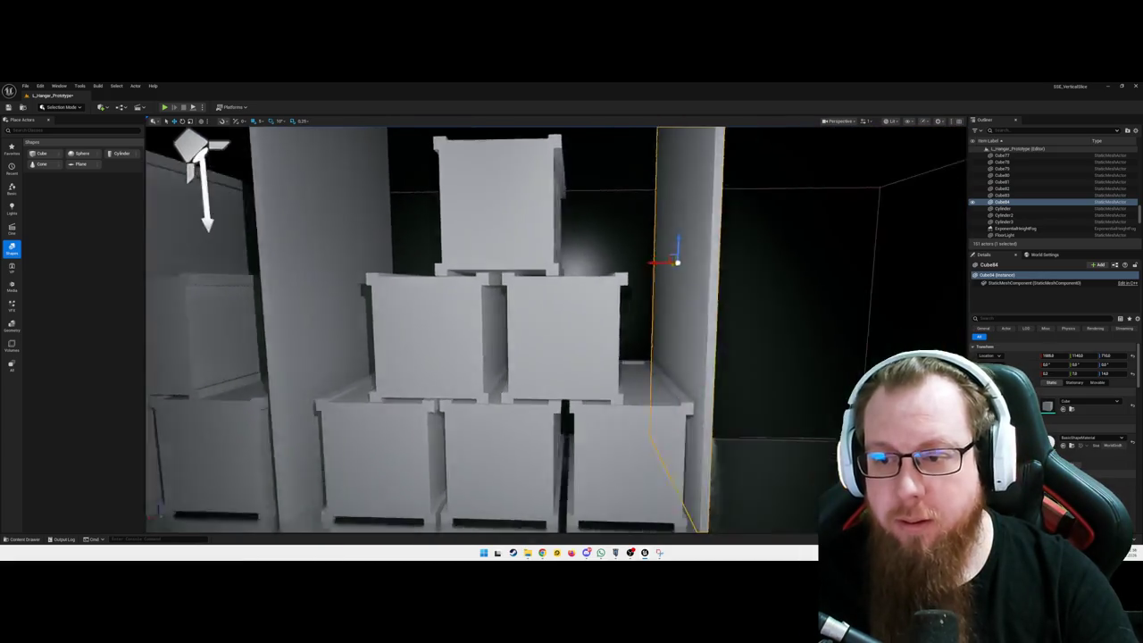
drag(637, 251, 637, 252)
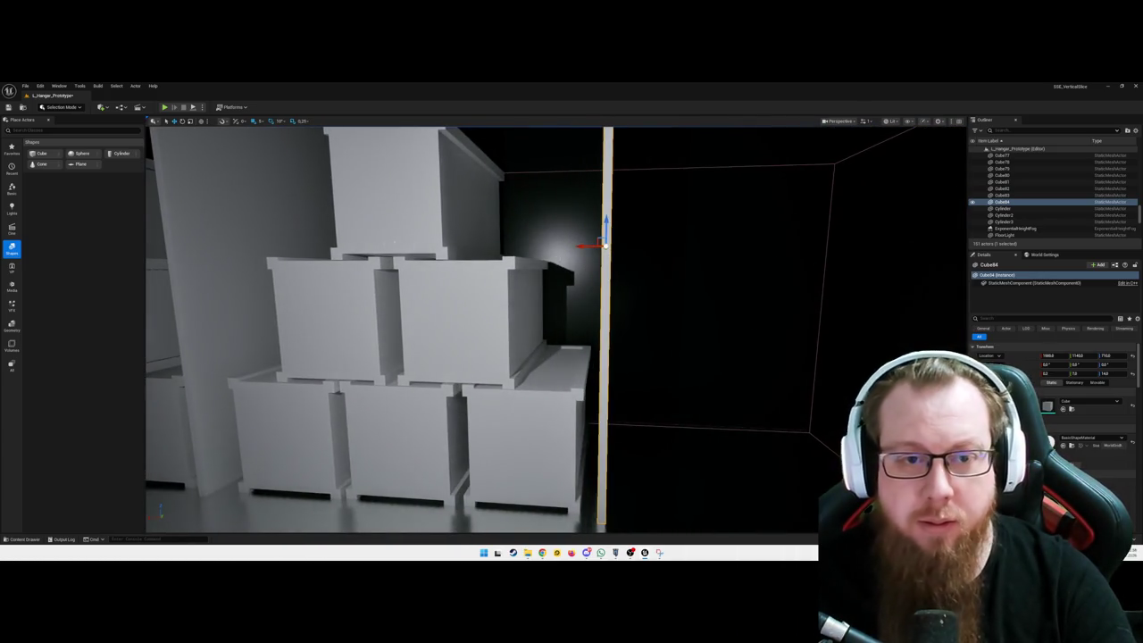
- Select all six pyramid crates and Alt-drag a copy to the right
click(459, 321)
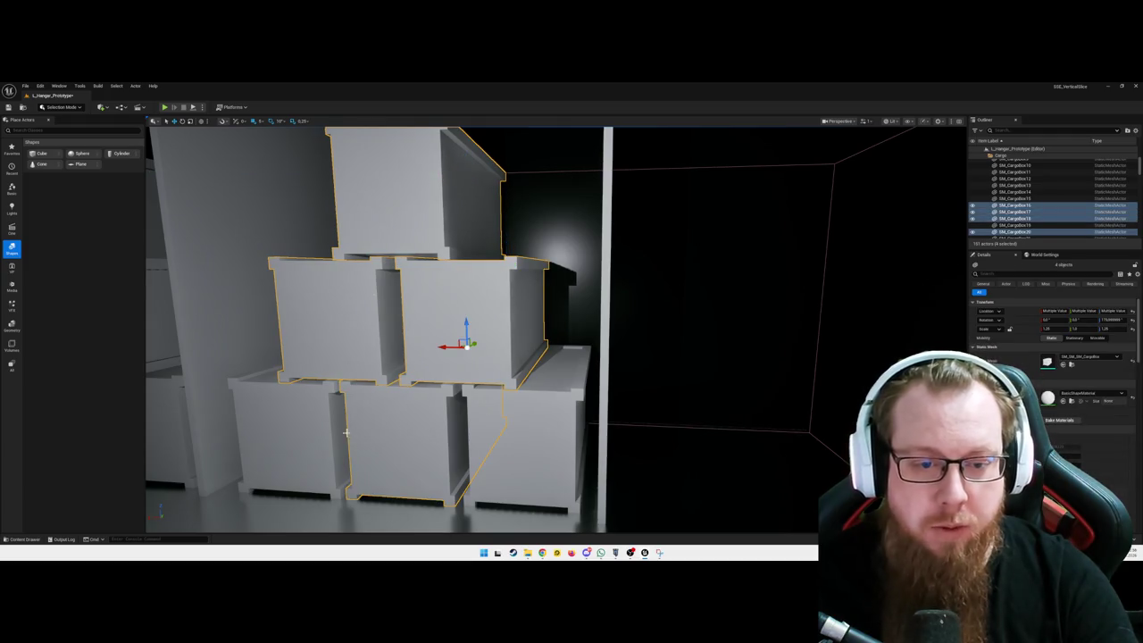
ctrl+click(286, 428)
ctrl+click(497, 437)
mouse_move(524, 349)
mouse_down()
mouse_move(717, 340)
mouse_move(811, 355)
mouse_up()
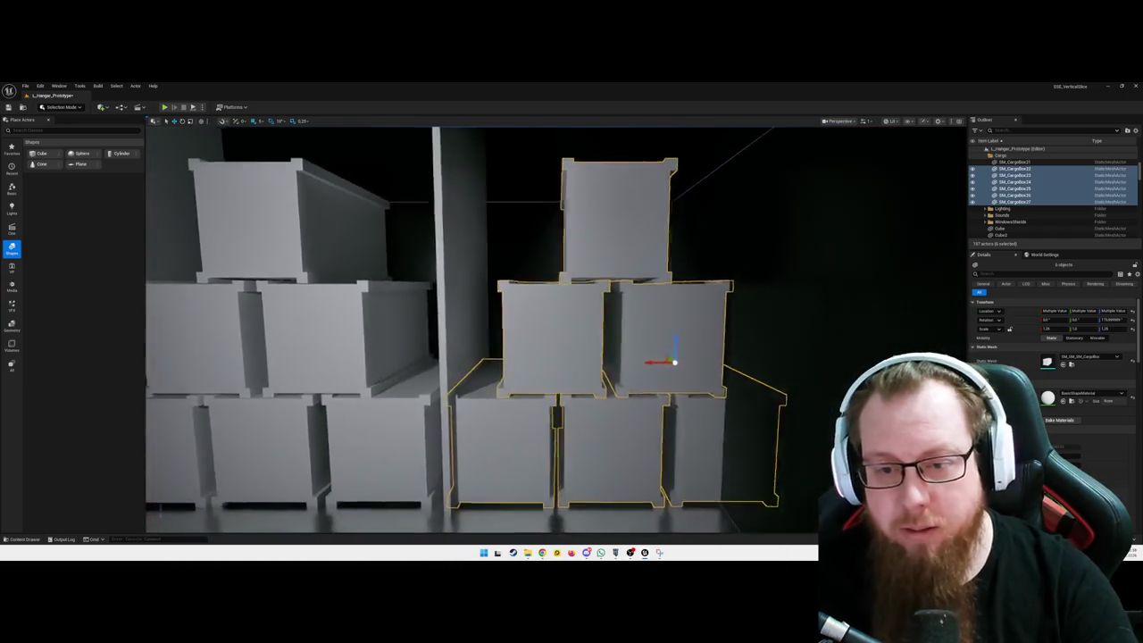
- Slide the copied pyramid further right and drop it onto the floor with End
scroll(755, 347, down, 2)
mouse_move(731, 350)
mouse_down()
mouse_move(705, 332)
mouse_move(652, 352)
mouse_up()
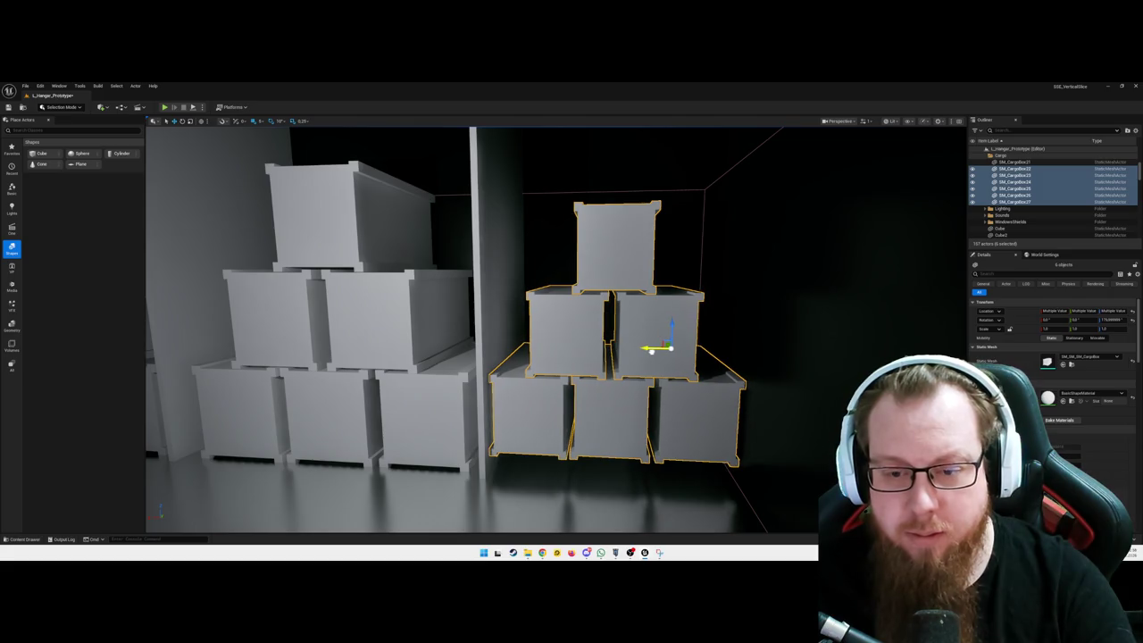
key(End)
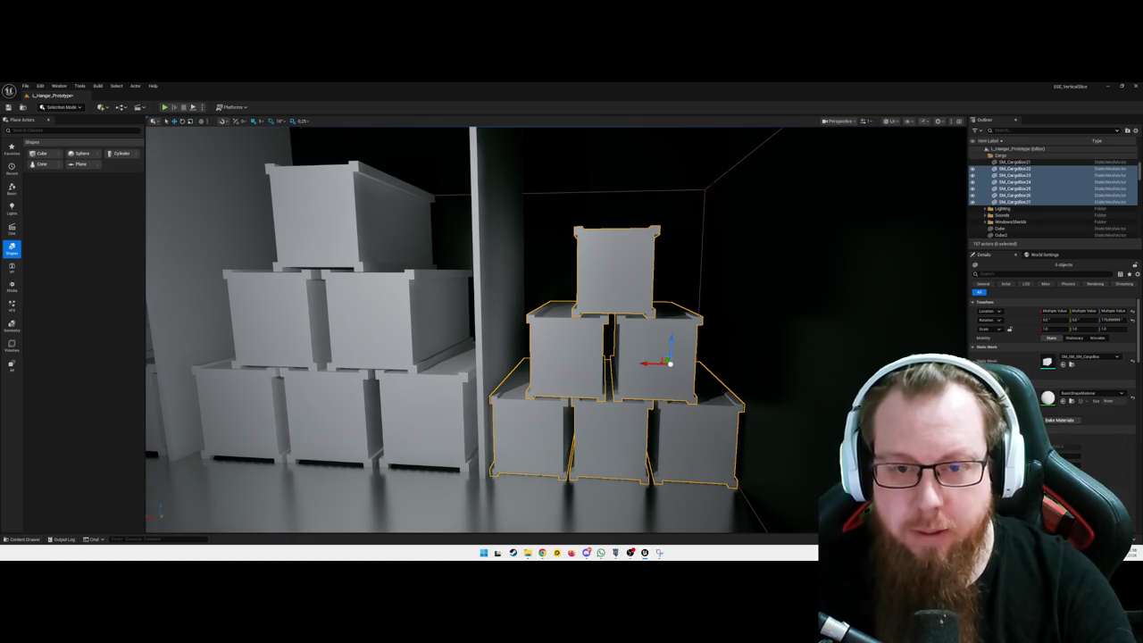
scroll(556, 336, down, 3)
key(Escape)
mouse_move(607, 336)
mouse_down()
mouse_move(556, 336)
mouse_move(696, 338)
mouse_move(571, 342)
mouse_up()
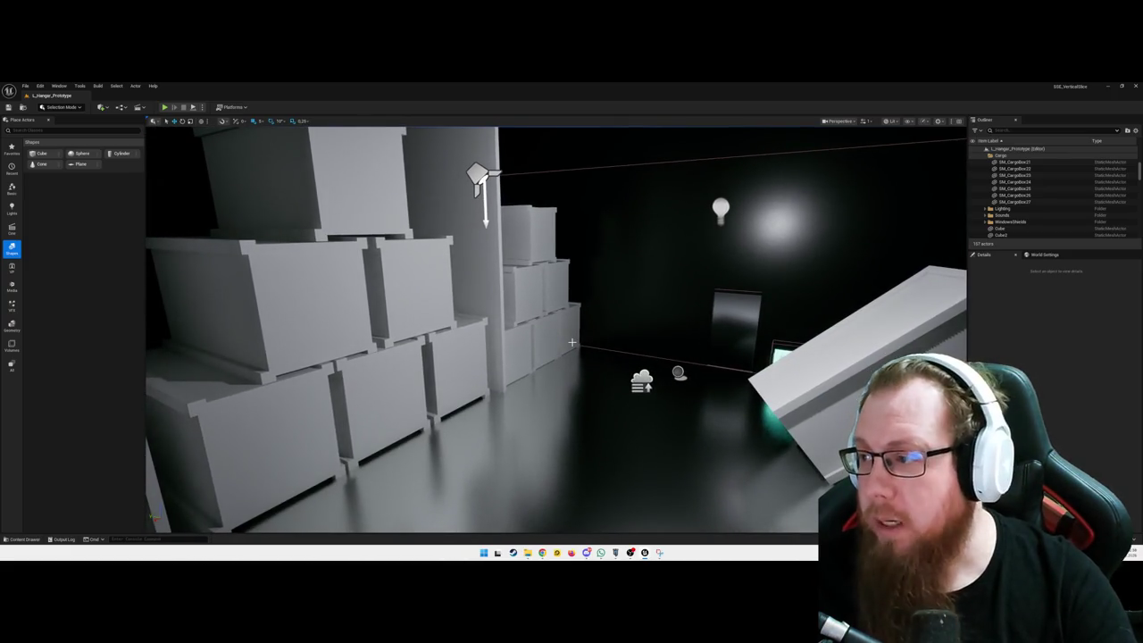
- Fly past the crates to the dark empty area and place a new cube, Cube85, there
mouse_move(571, 342)
mouse_down()
mouse_move(545, 342)
mouse_move(566, 342)
mouse_up()
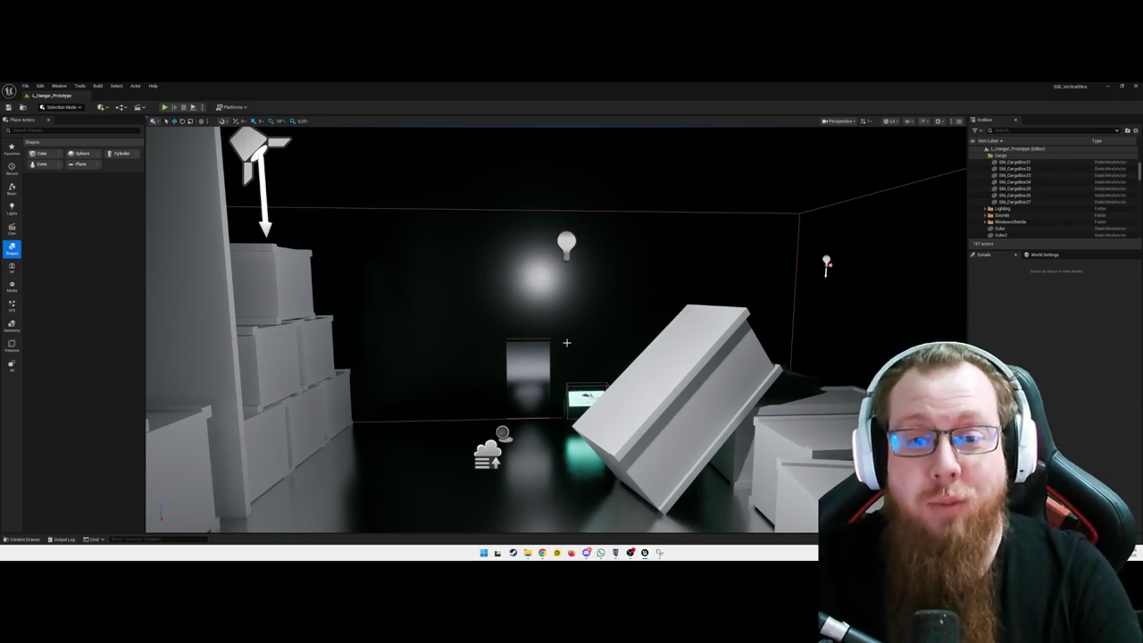
mouse_move(566, 342)
mouse_down()
mouse_move(478, 246)
mouse_move(625, 234)
mouse_move(572, 236)
mouse_move(602, 239)
mouse_up()
mouse_move(616, 334)
mouse_down()
mouse_move(571, 330)
mouse_move(616, 331)
mouse_up()
mouse_move(35, 154)
mouse_down()
mouse_move(544, 360)
mouse_move(562, 375)
mouse_move(556, 413)
mouse_up()
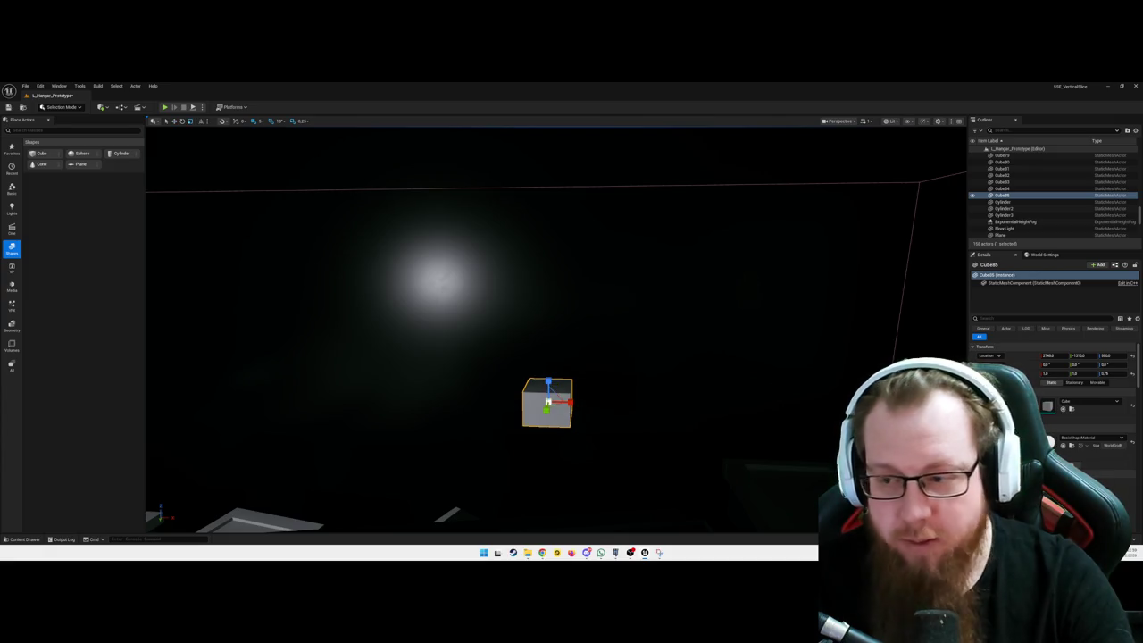
- Flatten Cube85 to Scale Z 0.5 and stretch it along X into a long slab
text(0.5)
key(Return)
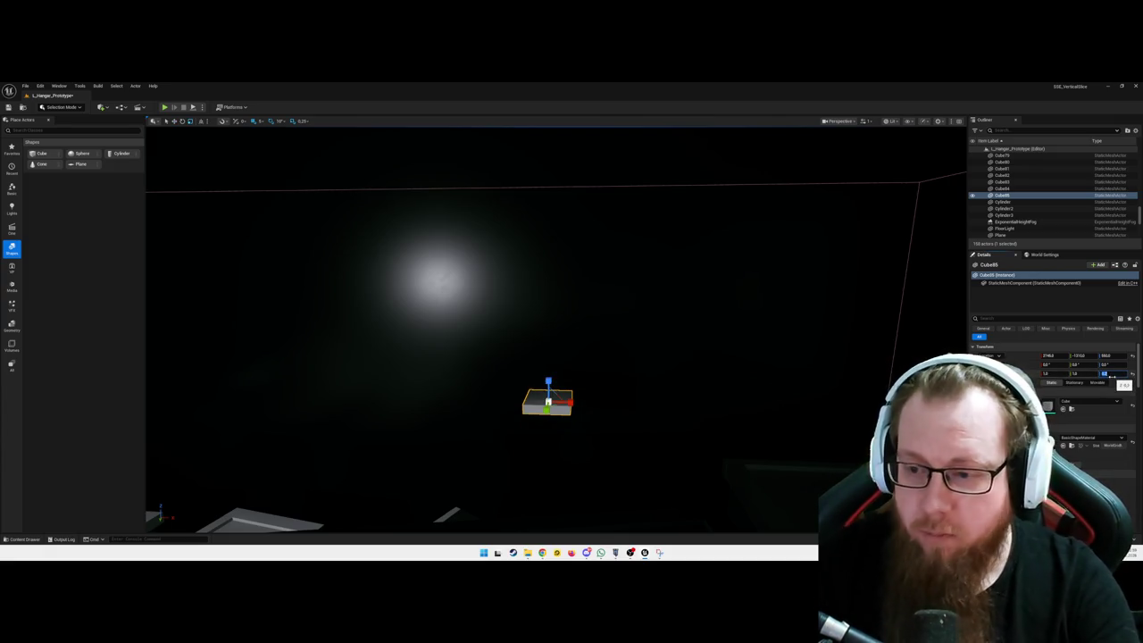
drag(1046, 373, 1089, 374)
mouse_move(556, 414)
mouse_down()
mouse_move(535, 420)
mouse_move(580, 406)
mouse_up()
- Reposition and lengthen the slab, then place a new cube, Cube86, beneath it
mouse_move(582, 354)
mouse_down()
mouse_move(619, 358)
mouse_move(536, 357)
mouse_up()
mouse_move(530, 310)
mouse_down()
mouse_move(476, 313)
mouse_move(542, 331)
mouse_up()
mouse_move(1046, 374)
mouse_down()
mouse_move(1071, 373)
mouse_move(1026, 355)
mouse_up()
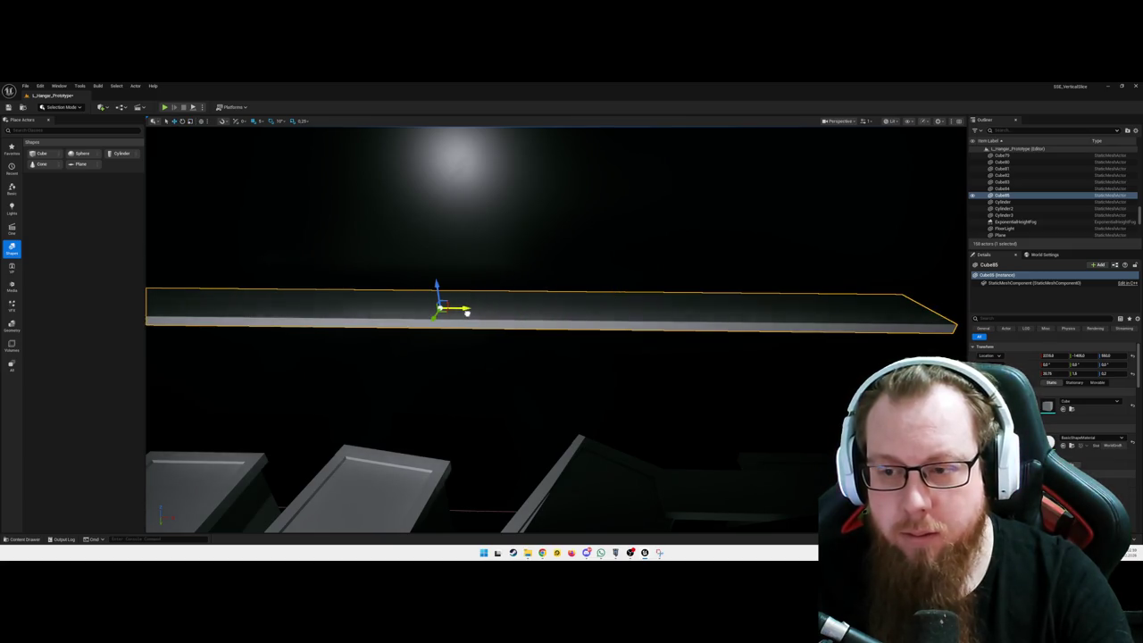
mouse_move(468, 312)
mouse_down()
mouse_move(562, 318)
mouse_move(598, 297)
mouse_move(492, 334)
mouse_up()
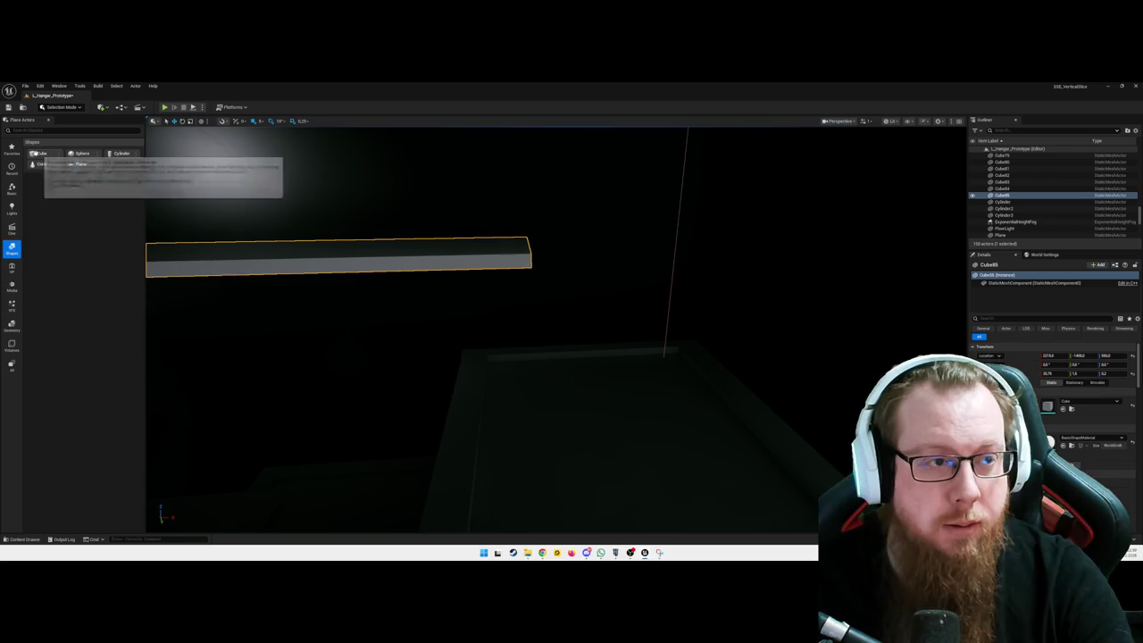
mouse_move(40, 154)
mouse_down()
mouse_move(602, 333)
mouse_move(589, 339)
mouse_move(553, 322)
mouse_move(567, 307)
mouse_up()
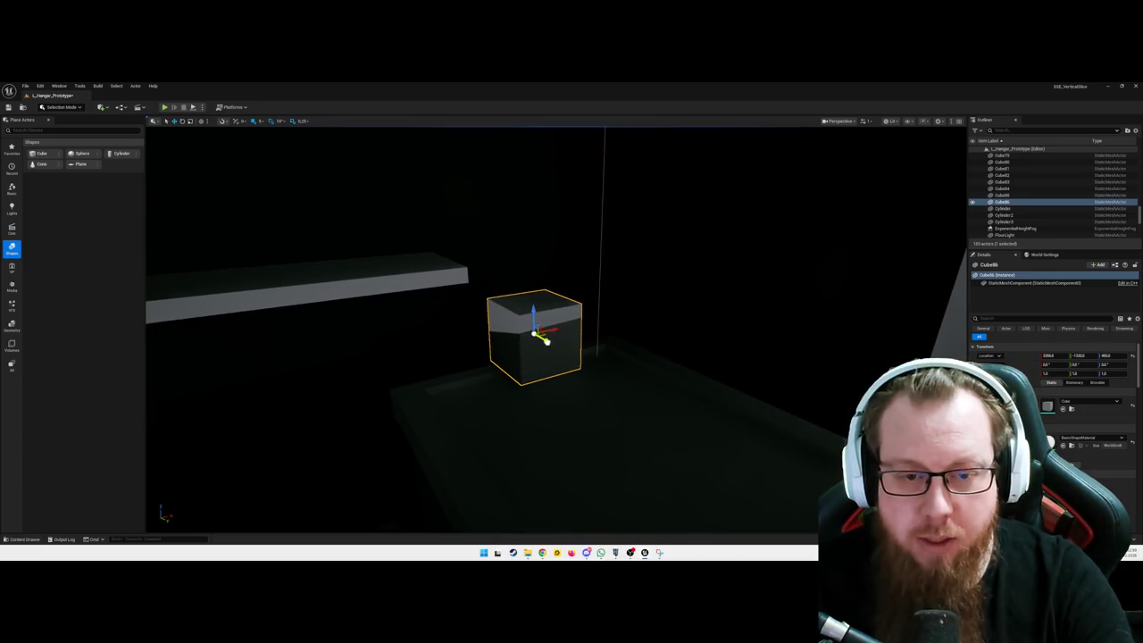
- Move Cube86 up toward the slab's end and rotate it by 10 degrees
drag(520, 316, 509, 306)
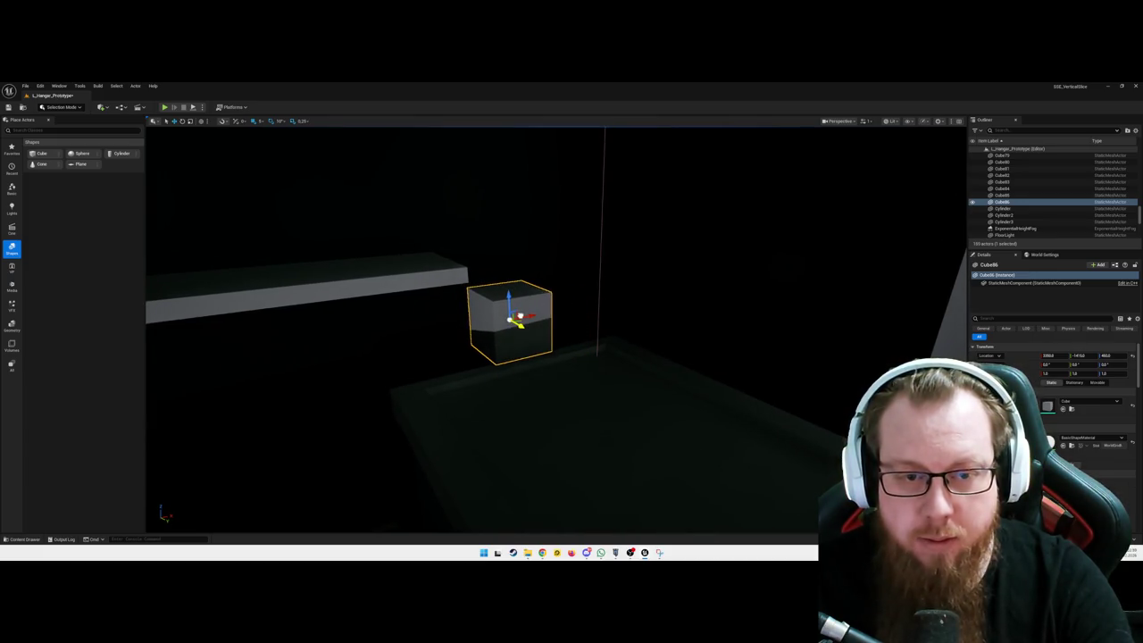
click(585, 386)
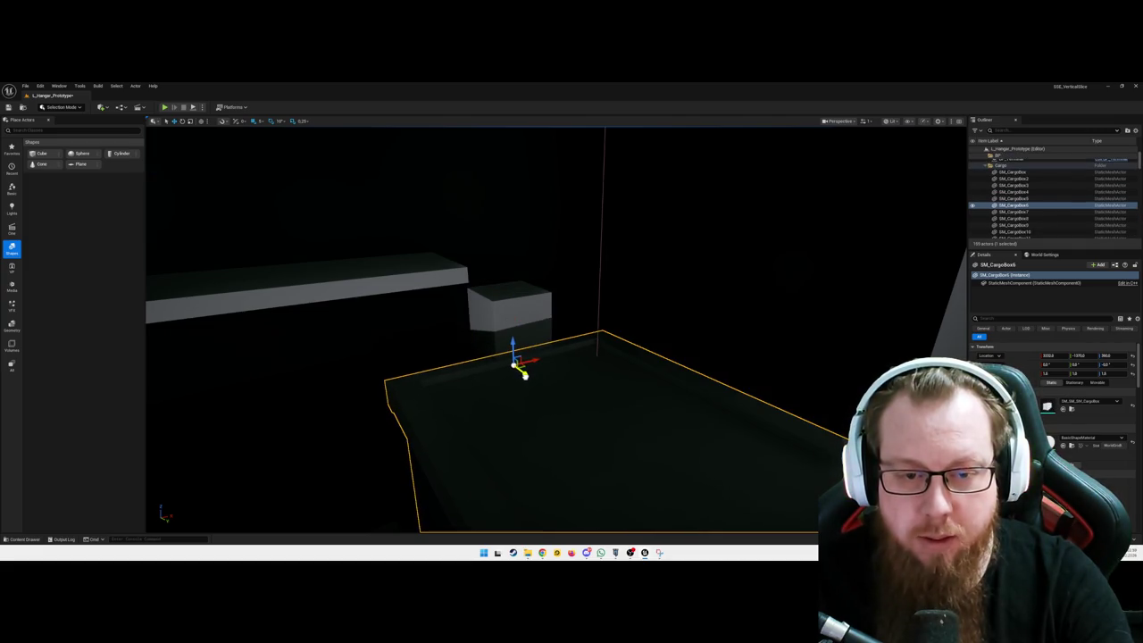
click(531, 318)
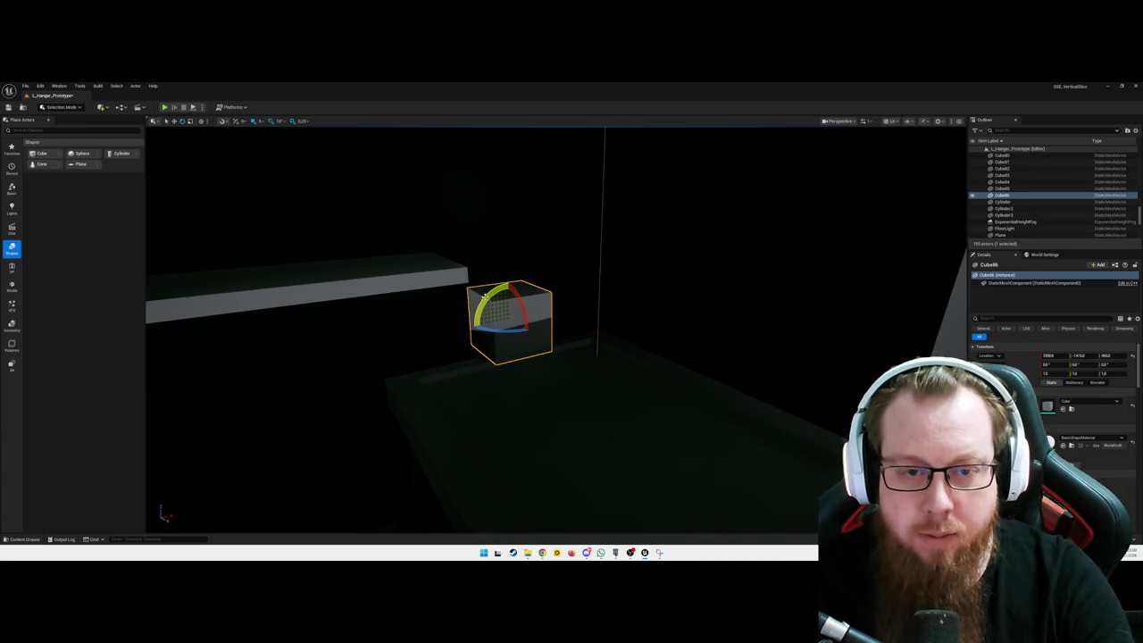
drag(485, 297, 540, 310)
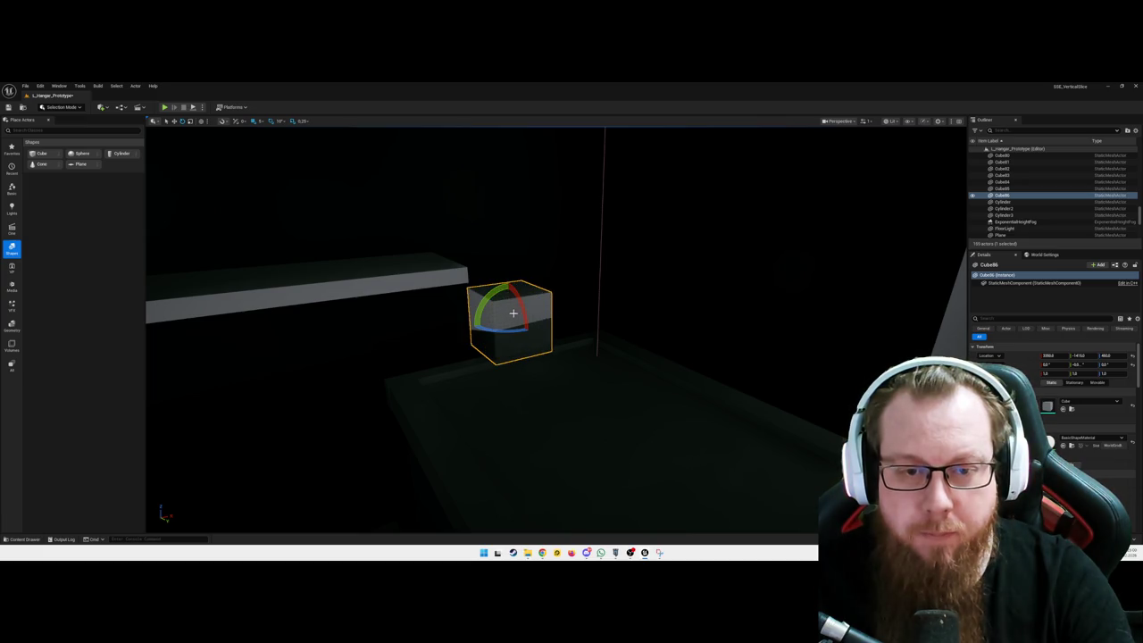
key(Escape)
- Widen the tilted cube along X and drop a sphere onto the raised slab
drag(527, 315, 473, 295)
click(647, 294)
mouse_move(1049, 373)
mouse_down()
mouse_move(1094, 374)
mouse_move(1096, 355)
mouse_up()
mouse_move(671, 278)
mouse_down()
mouse_move(482, 286)
mouse_move(473, 232)
mouse_move(527, 250)
mouse_up()
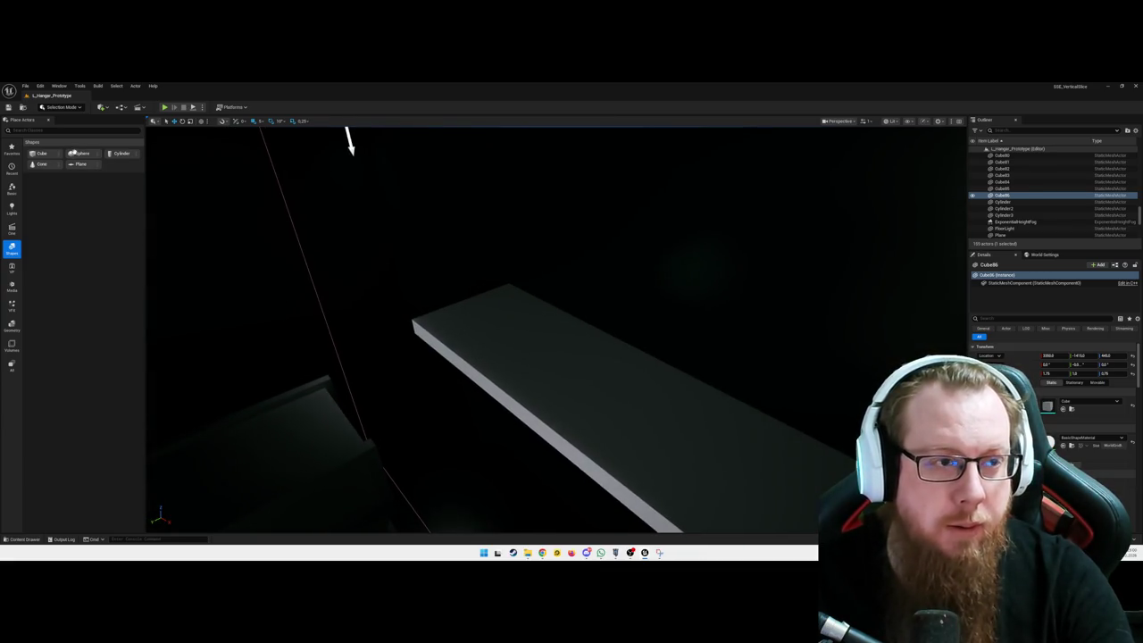
mouse_move(412, 279)
mouse_down()
mouse_move(496, 316)
mouse_move(493, 282)
mouse_move(643, 268)
mouse_up()
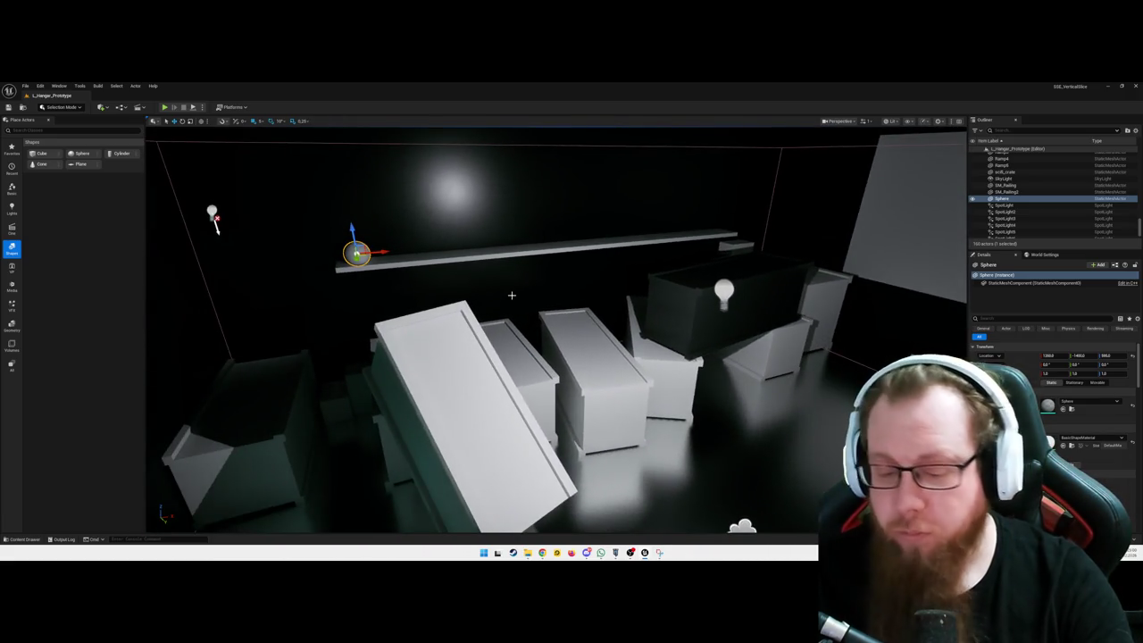
key(alt+p)
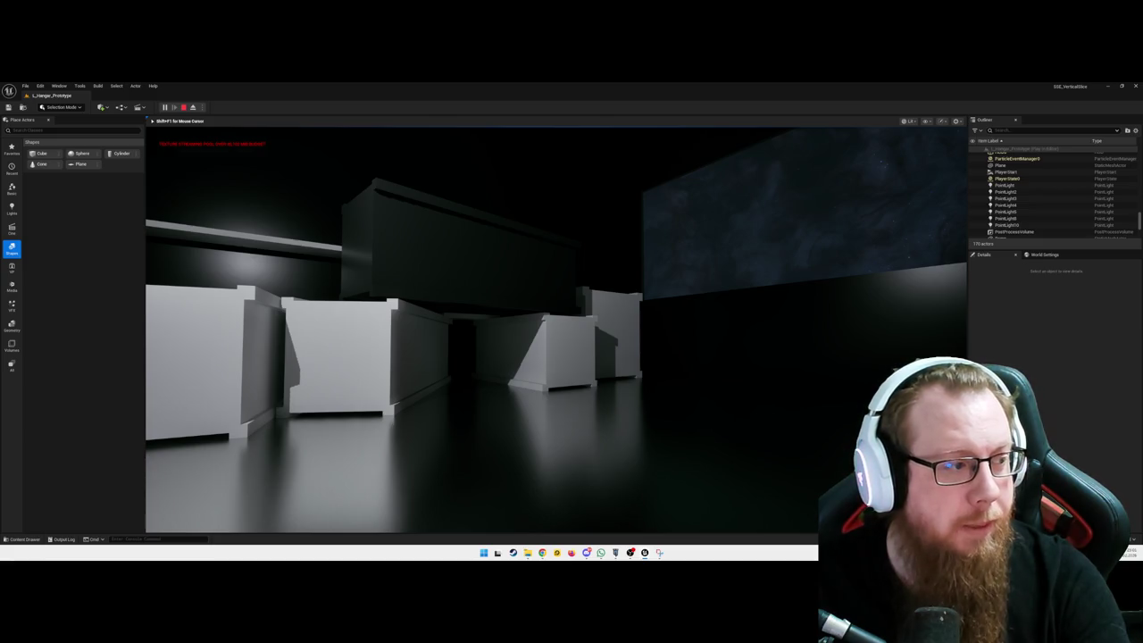
key(Escape)
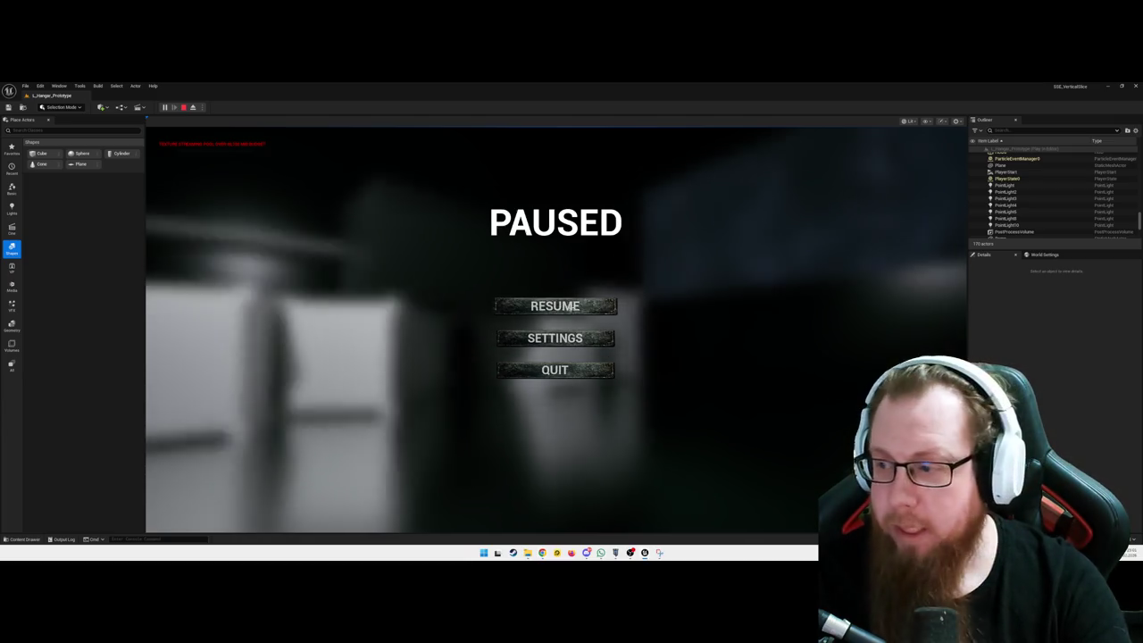
click(555, 307)
key(Escape)
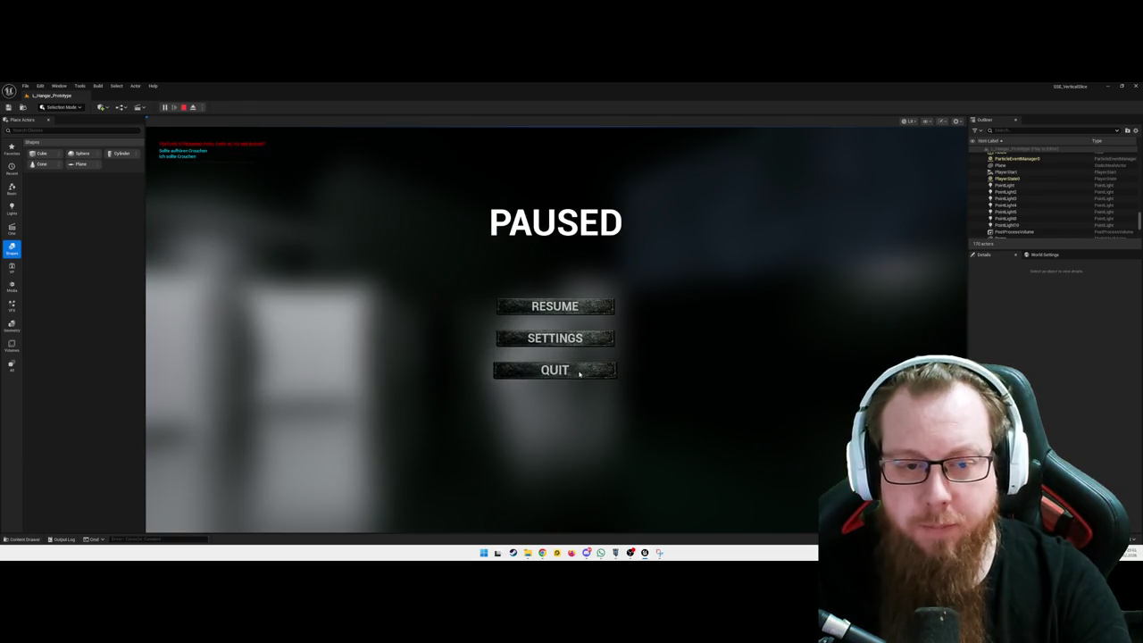
click(579, 374)
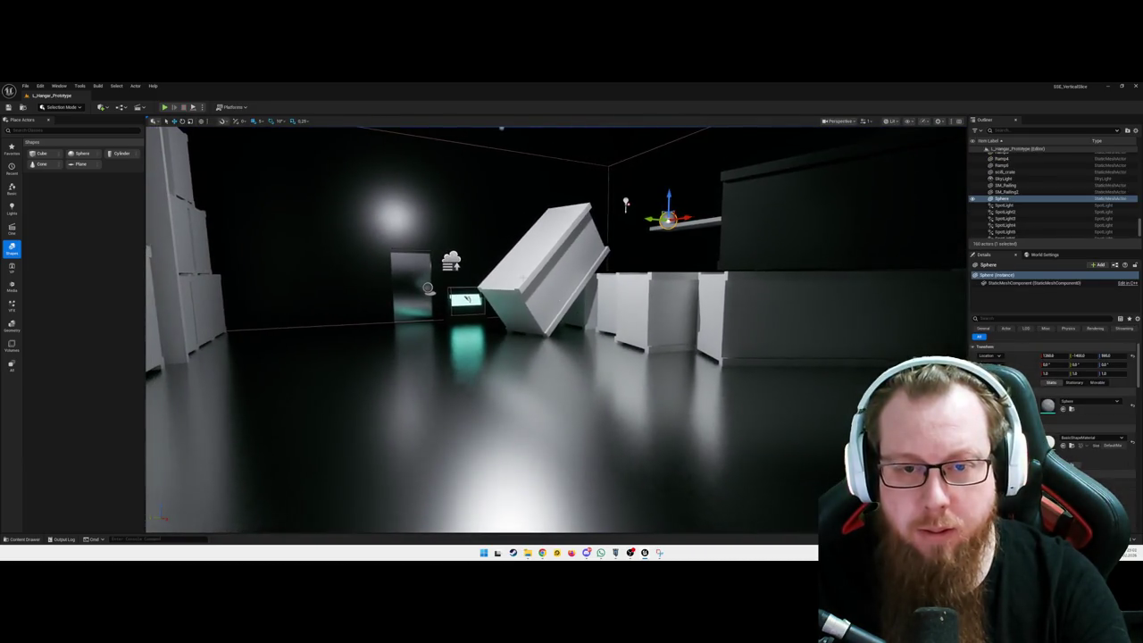
click(521, 274)
drag(521, 274, 616, 360)
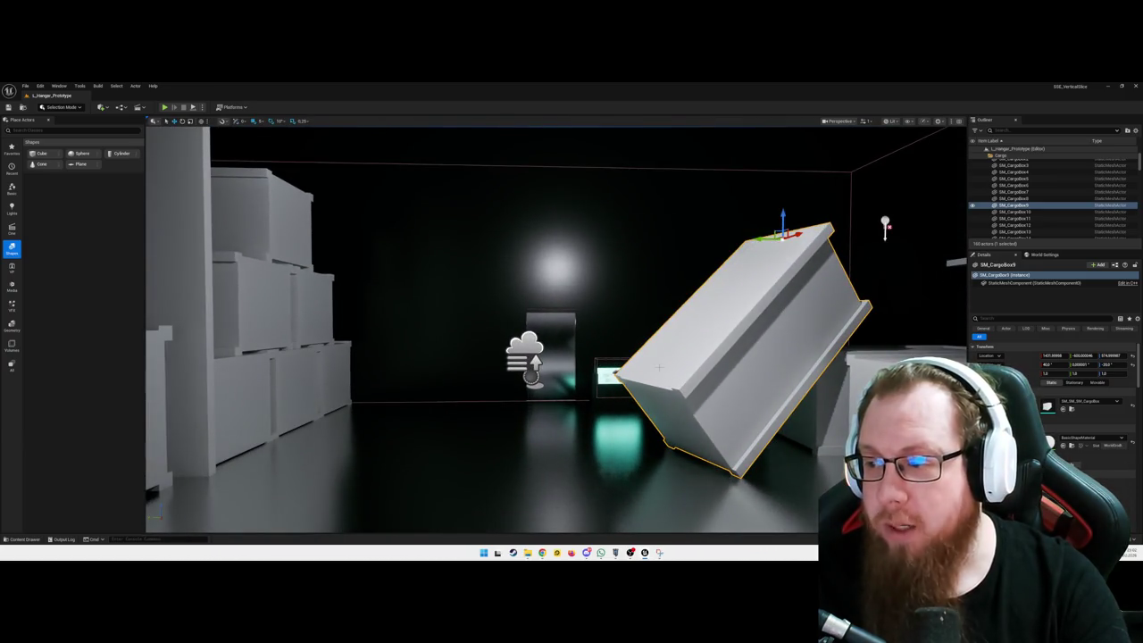
drag(678, 396, 677, 314)
key(f)
mouse_move(207, 135)
mouse_down()
mouse_move(206, 161)
mouse_move(174, 160)
mouse_up()
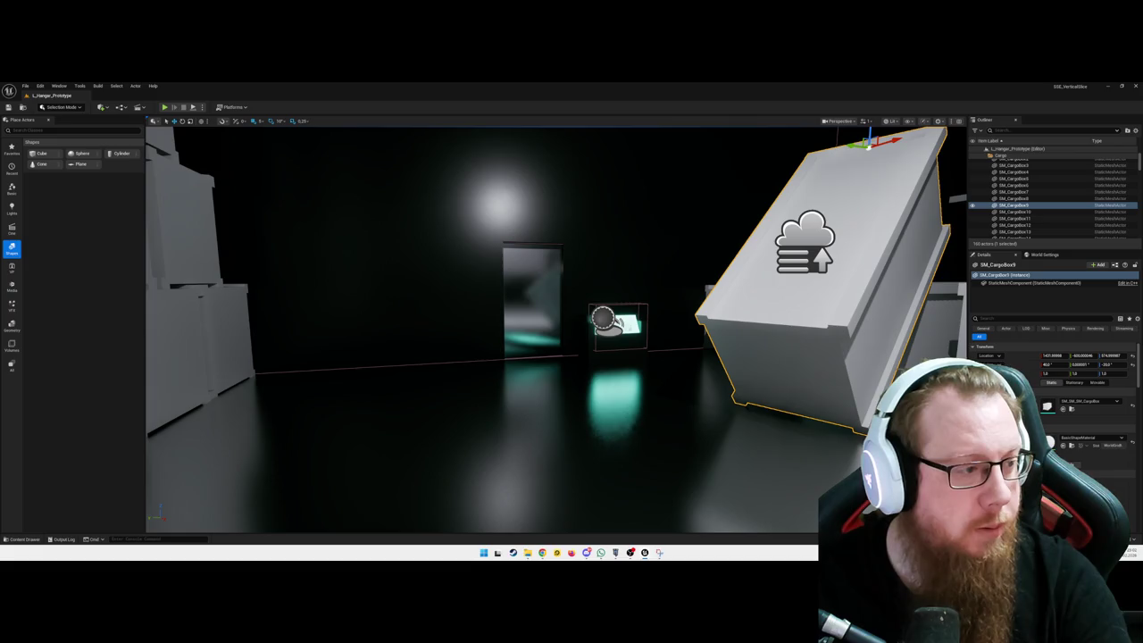
mouse_move(344, 386)
mouse_down()
mouse_move(220, 382)
mouse_move(399, 392)
mouse_up()
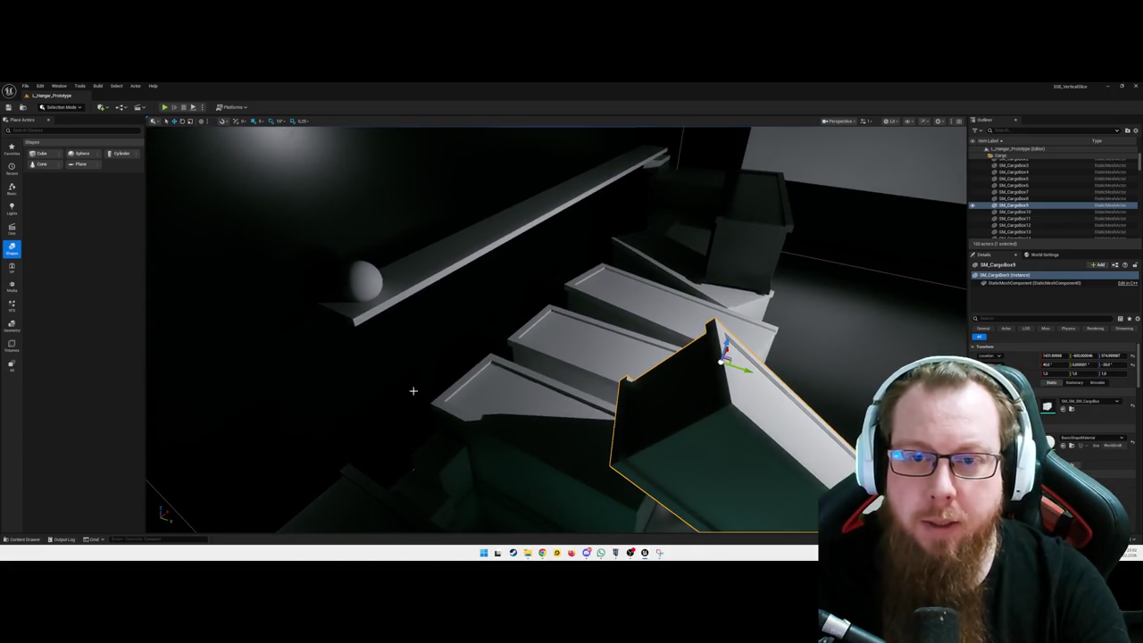
- Capture the viewport area showing the crate steps and raised beam with Snipping Tool
click(659, 554)
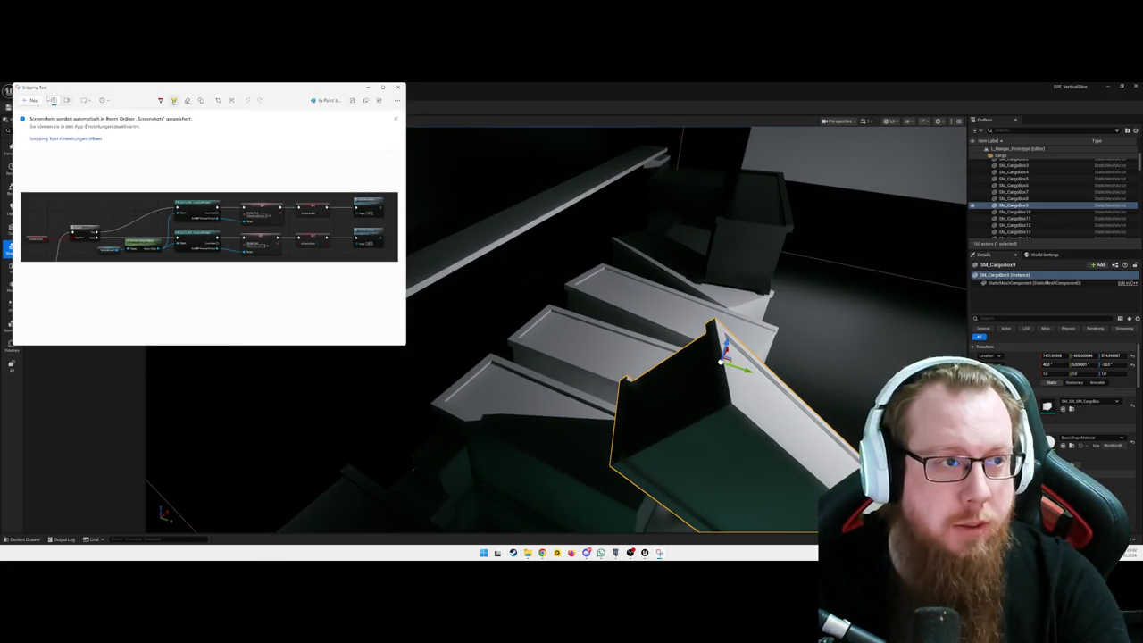
click(29, 100)
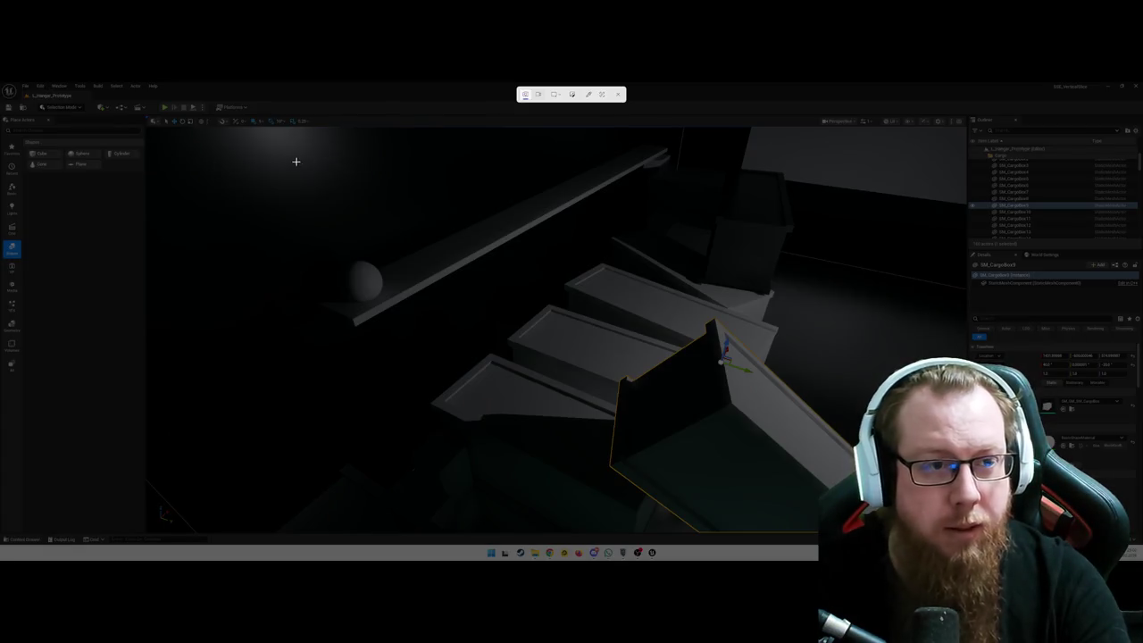
mouse_move(192, 128)
mouse_down()
mouse_move(493, 147)
mouse_move(891, 418)
mouse_move(958, 534)
mouse_up()
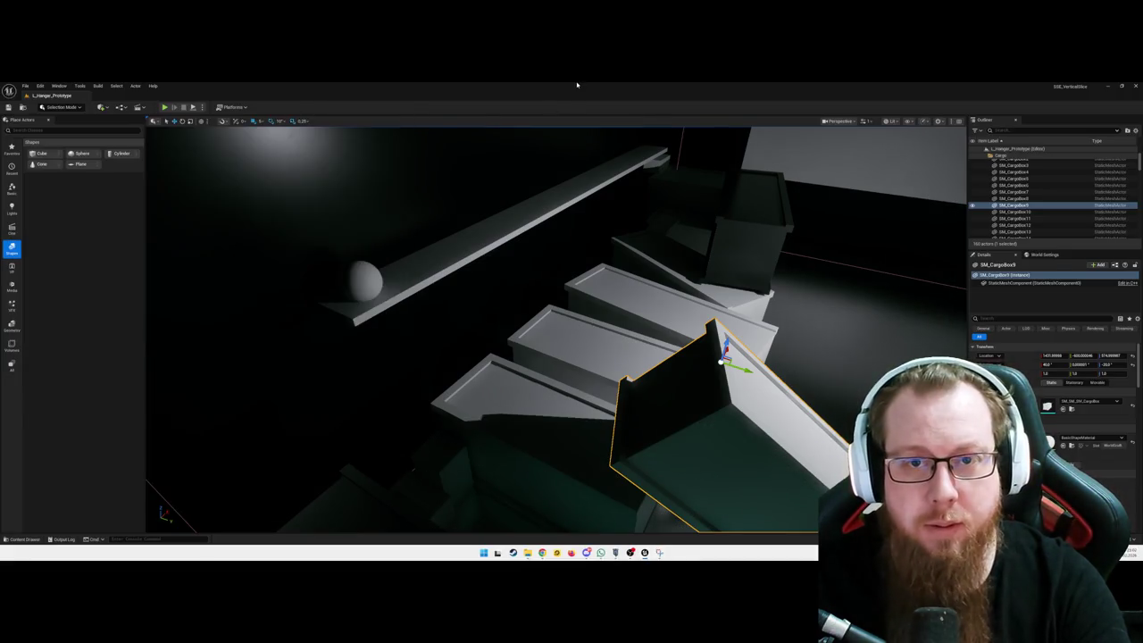
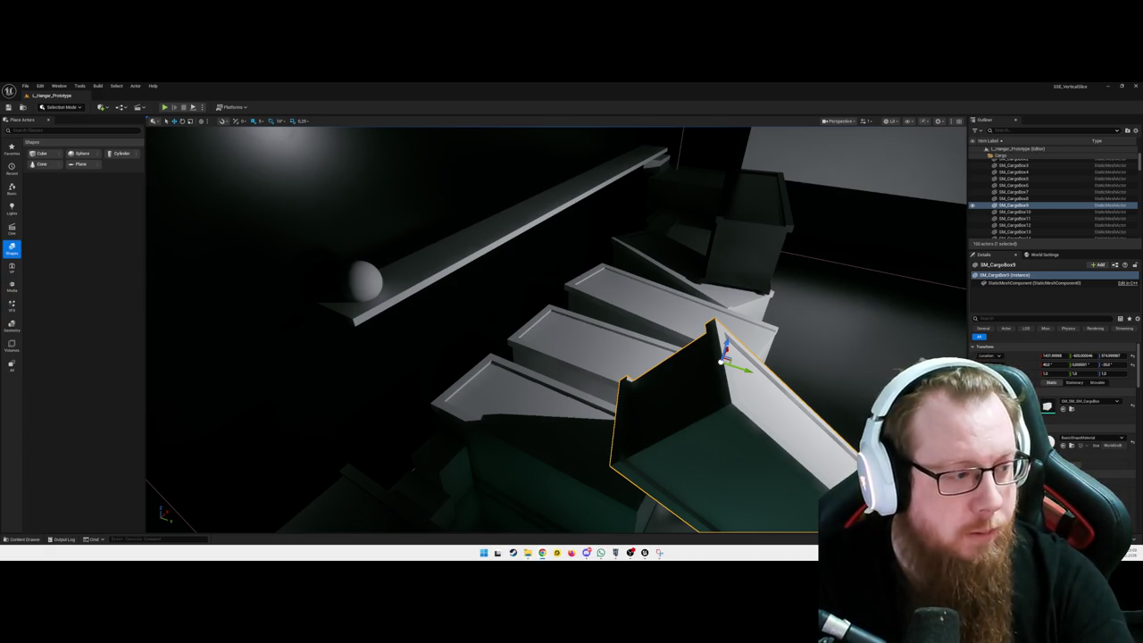
- Fly the viewport over the stacked cargo crates and clear the wall selection
mouse_move(513, 295)
mouse_down()
mouse_move(500, 322)
mouse_move(540, 299)
mouse_up()
drag(476, 340, 476, 317)
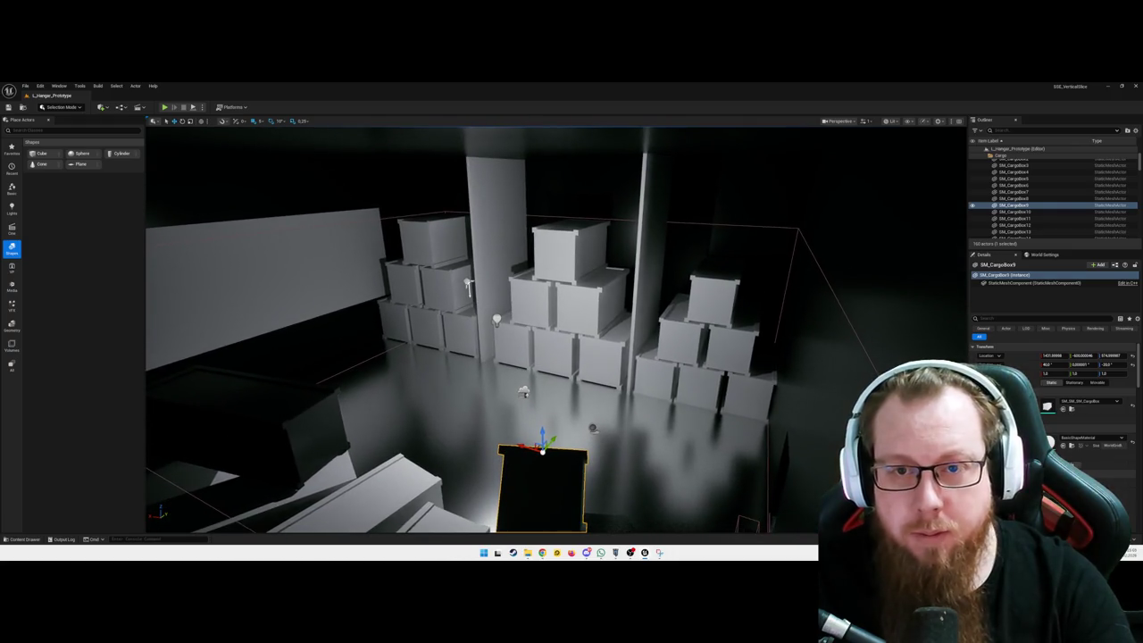
click(646, 259)
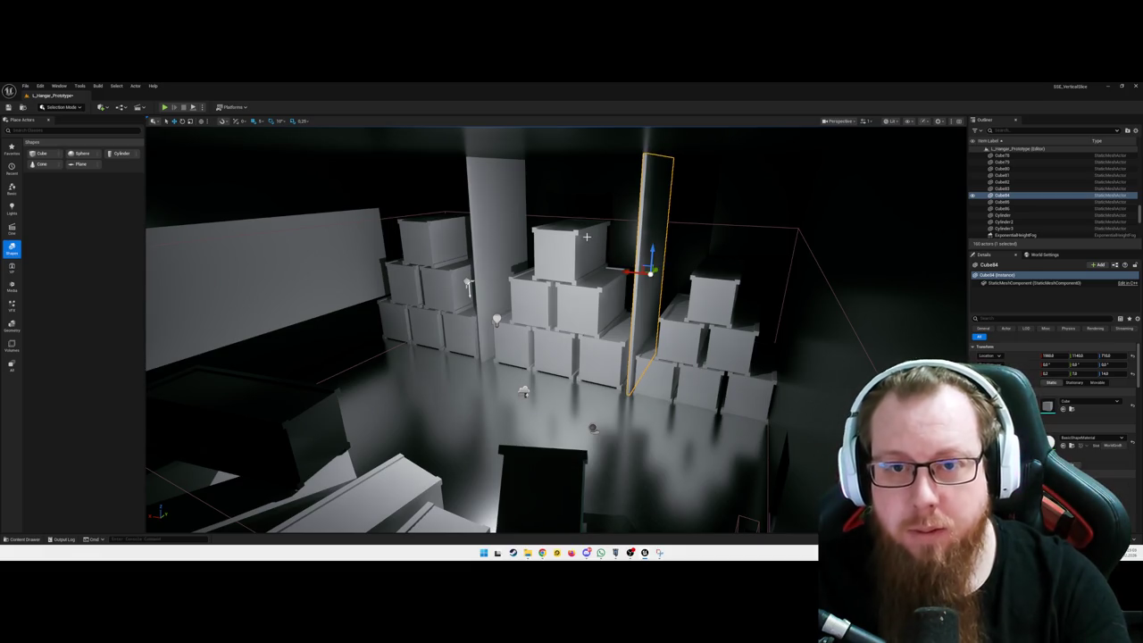
key(Escape)
drag(587, 237, 587, 218)
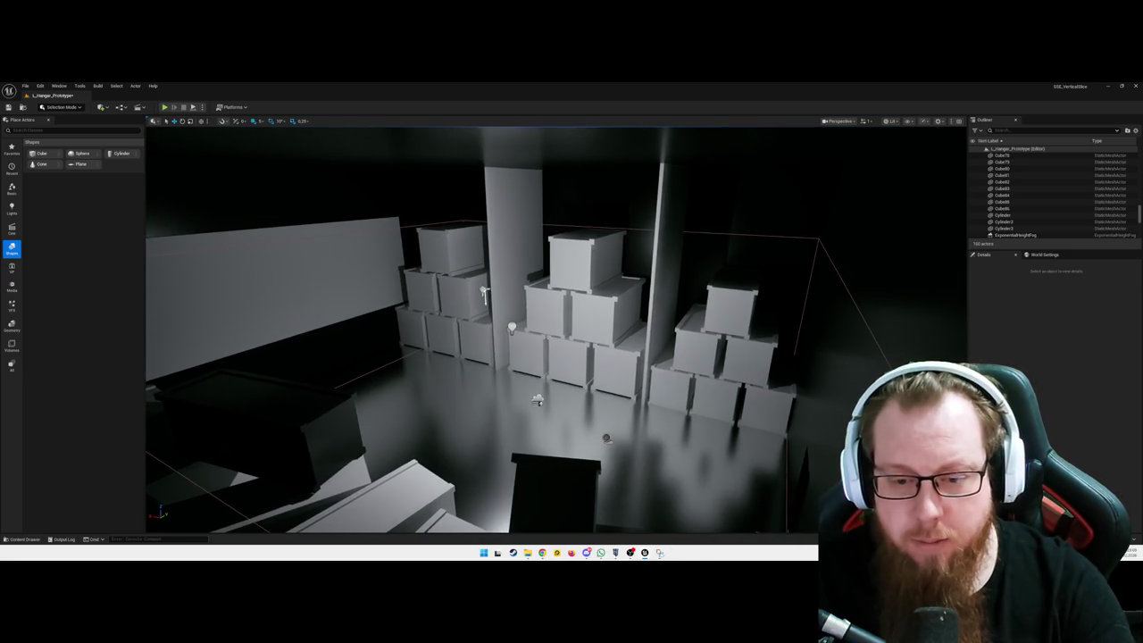
- Snip the viewport region showing the crate stacks with Snipping Tool
click(27, 100)
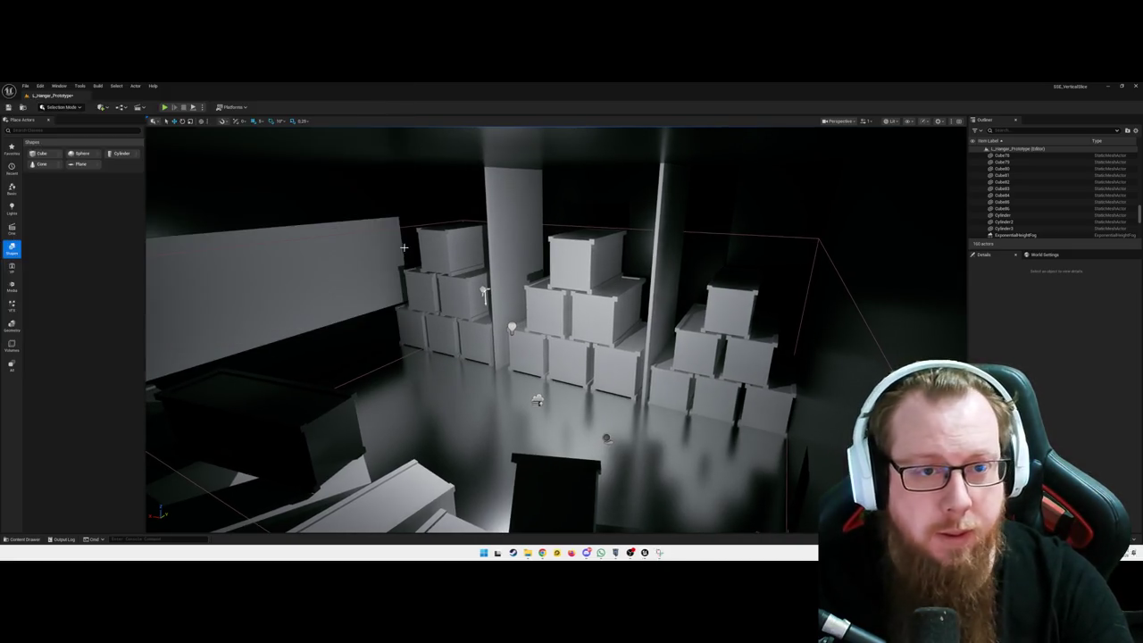
mouse_move(233, 154)
mouse_down()
mouse_move(811, 377)
mouse_move(893, 511)
mouse_up()
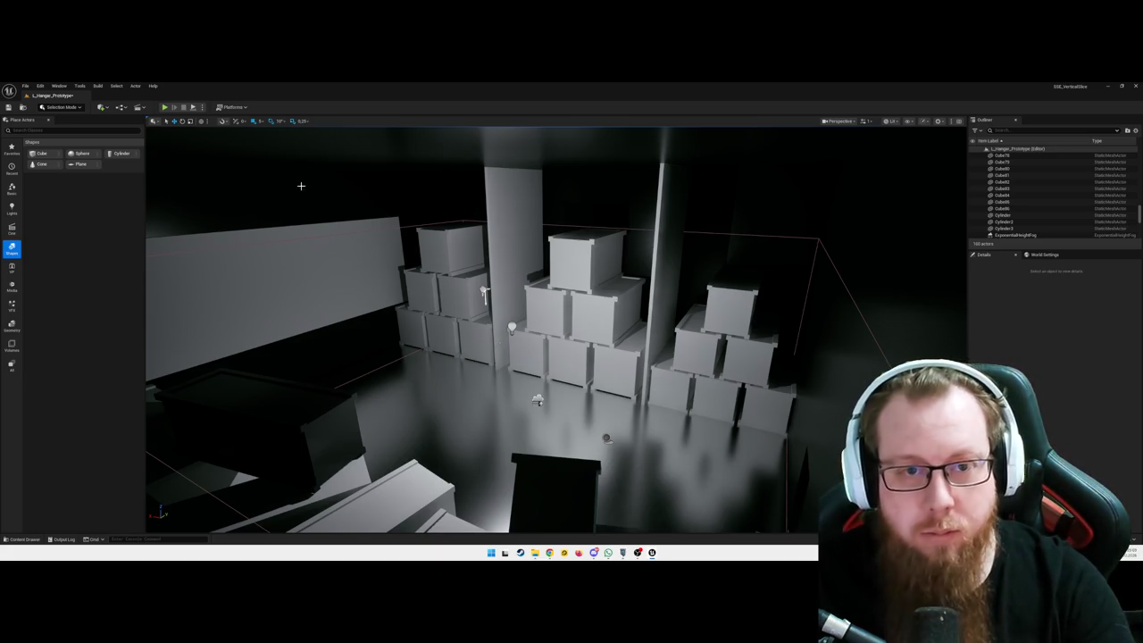
drag(286, 139, 287, 139)
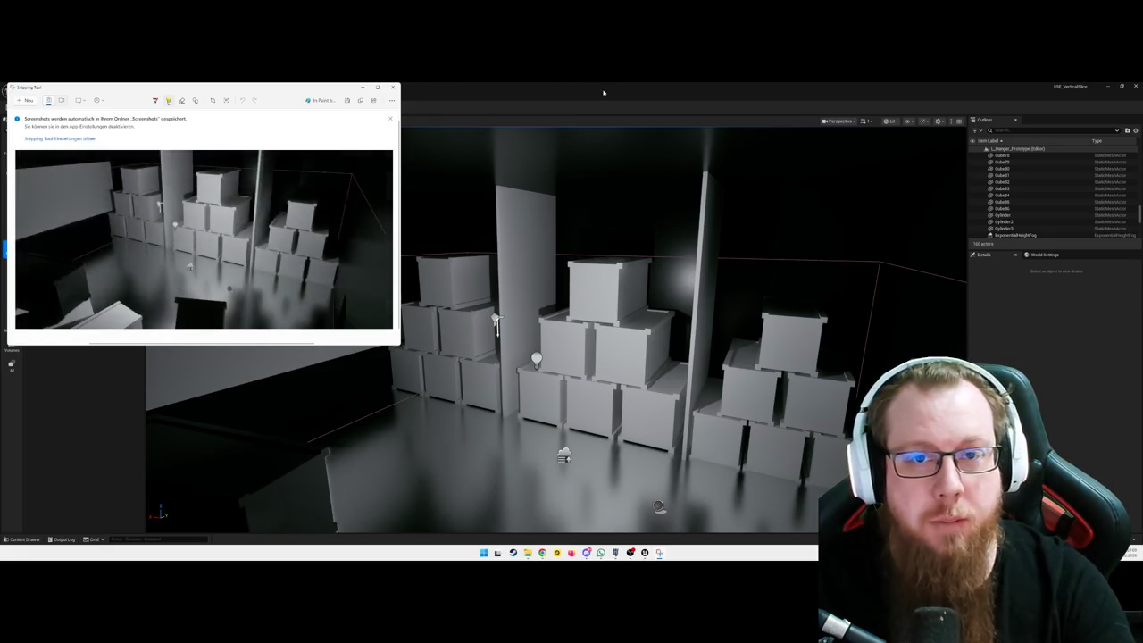
- Close the Snipping Tool preview of the crate screenshot
click(377, 156)
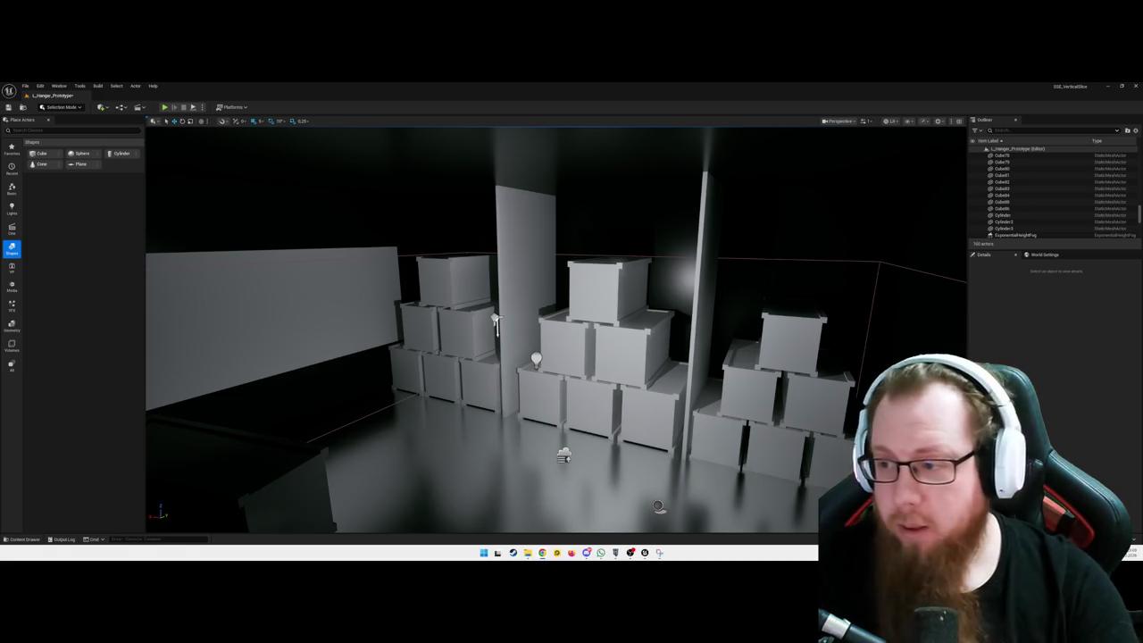
- Delete PointLight4 near the teal-lit doorway, then start Play-In-Editor with Alt+P
mouse_move(571, 330)
mouse_down()
mouse_move(714, 313)
mouse_move(731, 322)
mouse_move(544, 333)
mouse_up()
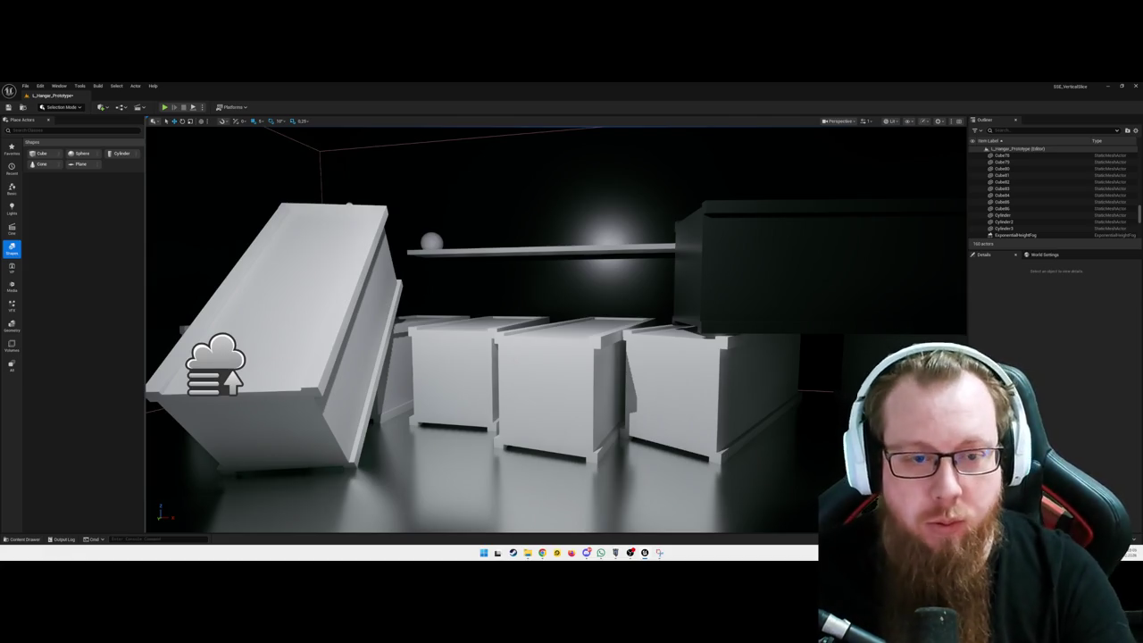
mouse_move(553, 330)
mouse_down()
mouse_move(470, 346)
mouse_move(504, 349)
mouse_move(541, 390)
mouse_up()
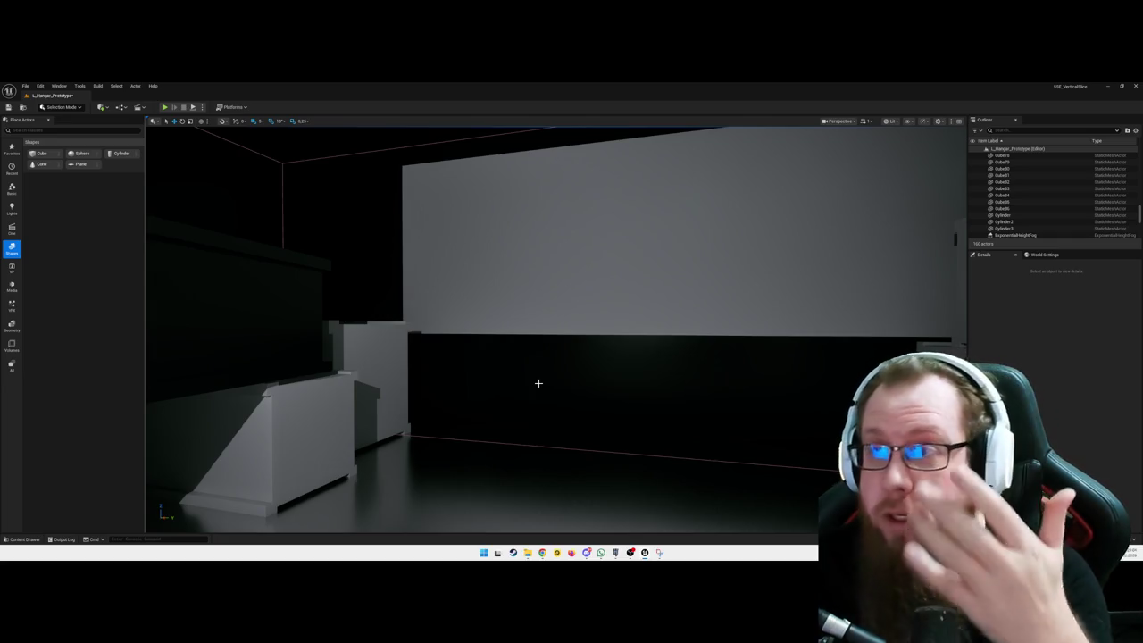
mouse_move(539, 383)
mouse_down()
mouse_move(500, 348)
mouse_move(429, 353)
mouse_move(574, 399)
mouse_up()
click(477, 205)
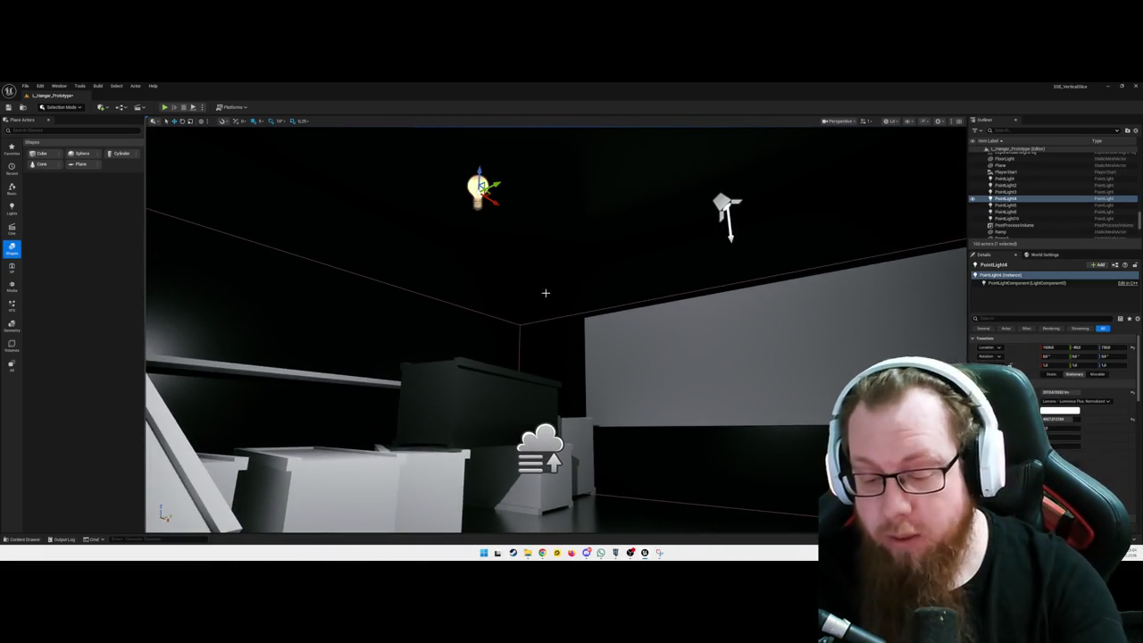
key(Delete)
mouse_move(546, 292)
mouse_down()
mouse_move(608, 362)
mouse_move(500, 357)
mouse_move(604, 363)
mouse_up()
key(alt+p)
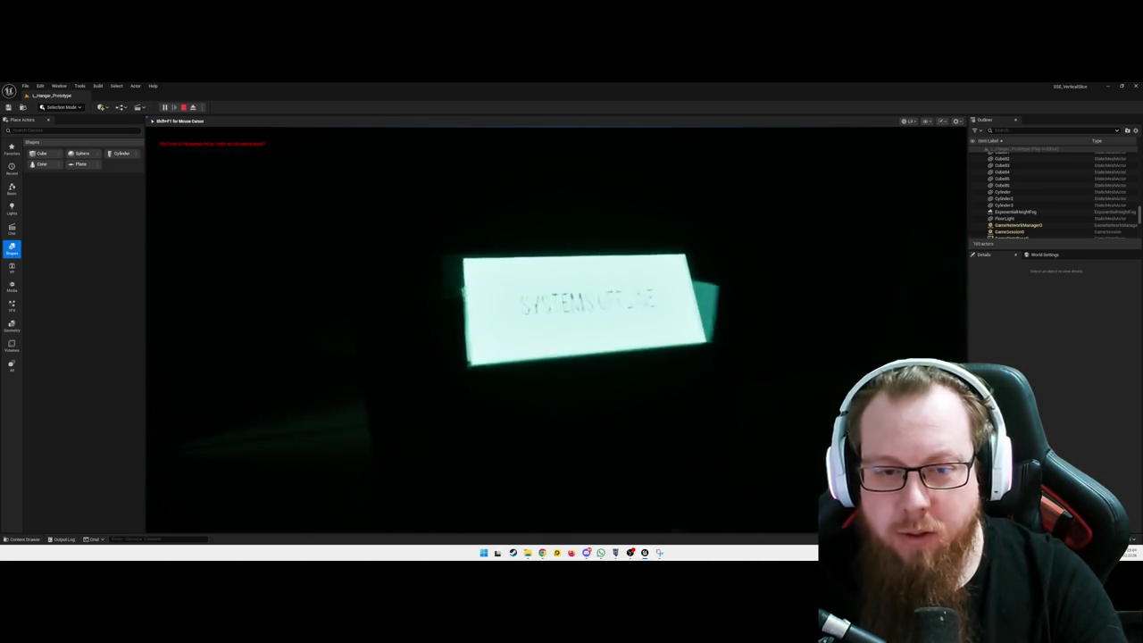
- Walk from the door console to the nebula window and strafe left along it
key(e)
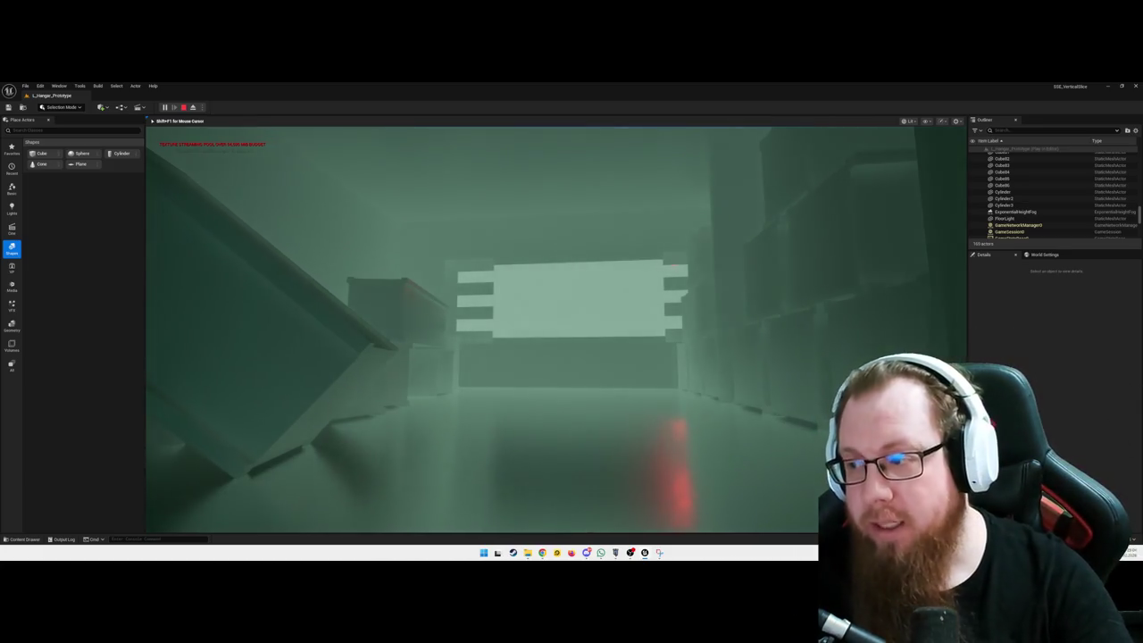
key(w)
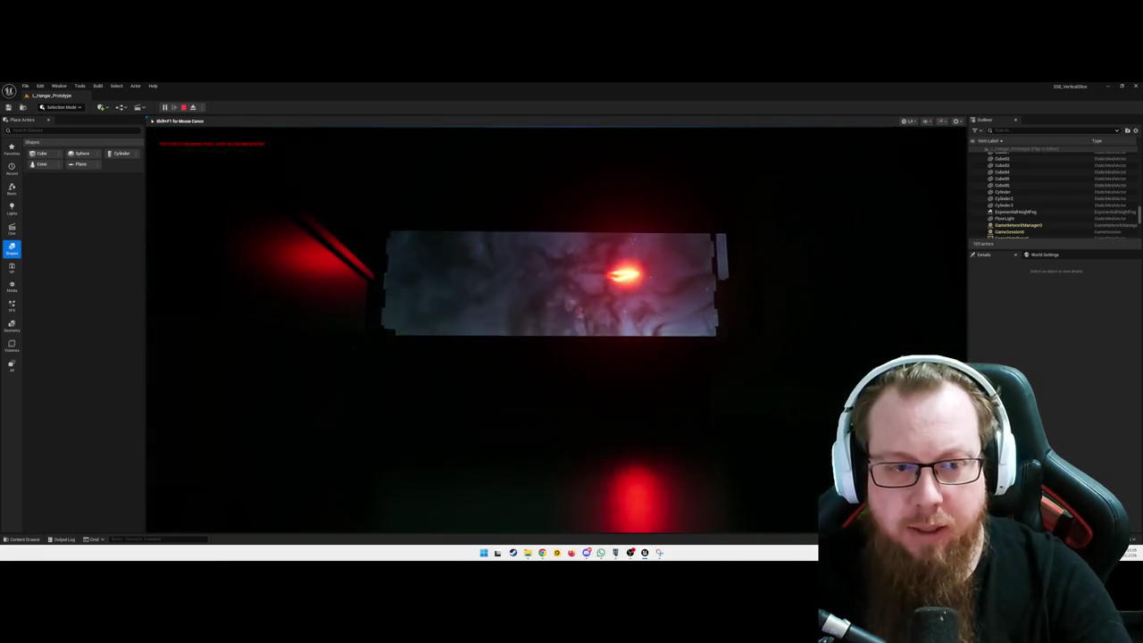
key(w)
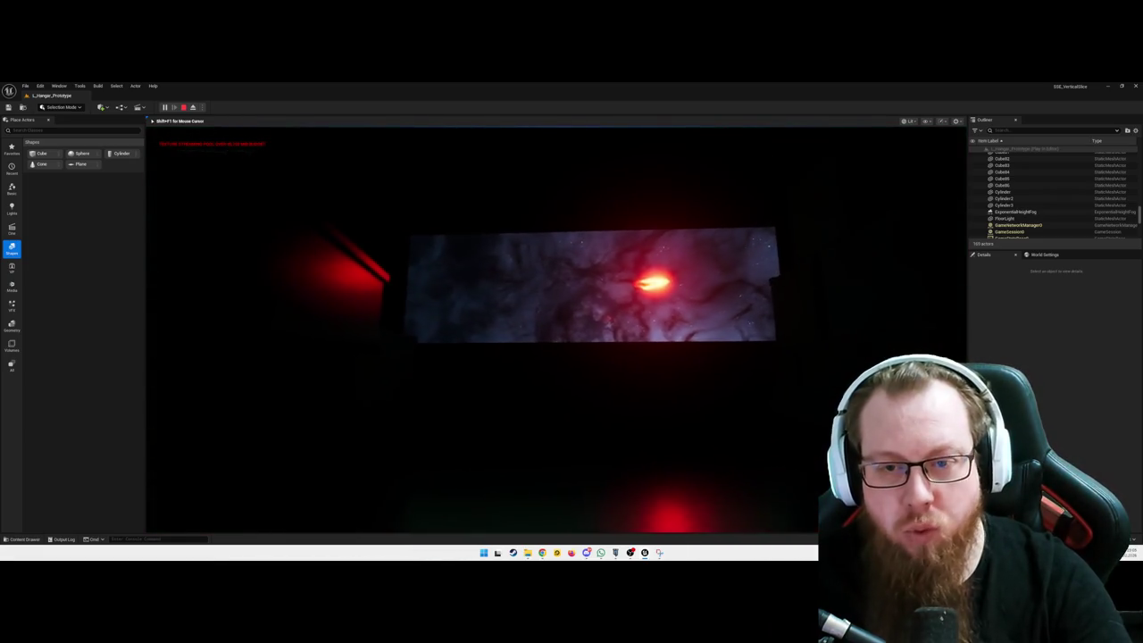
key(w)
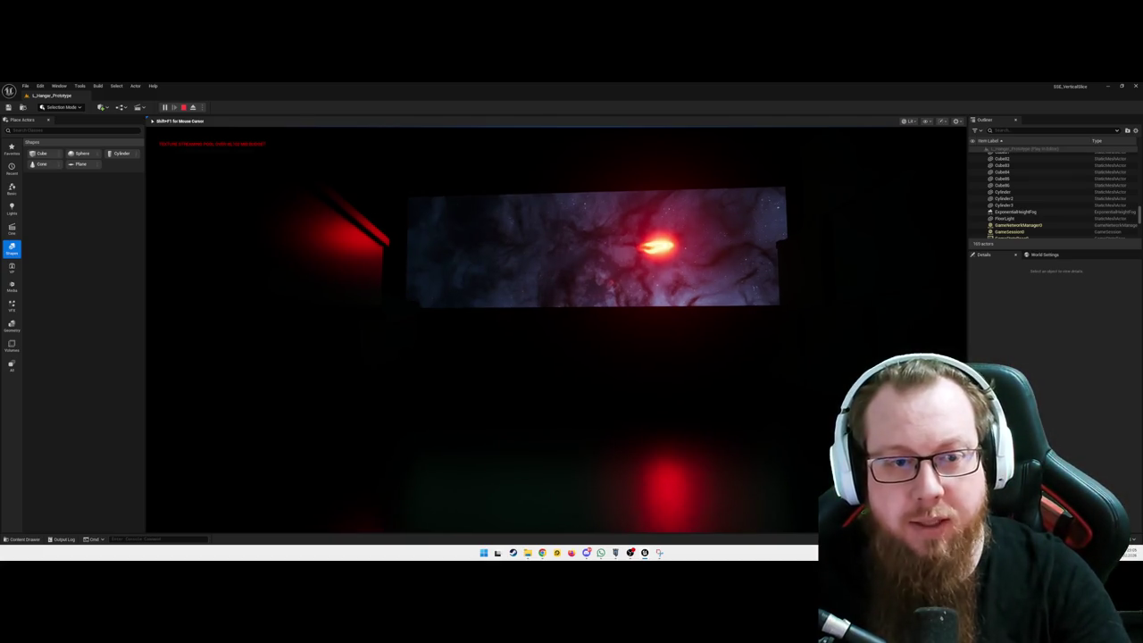
key(a)
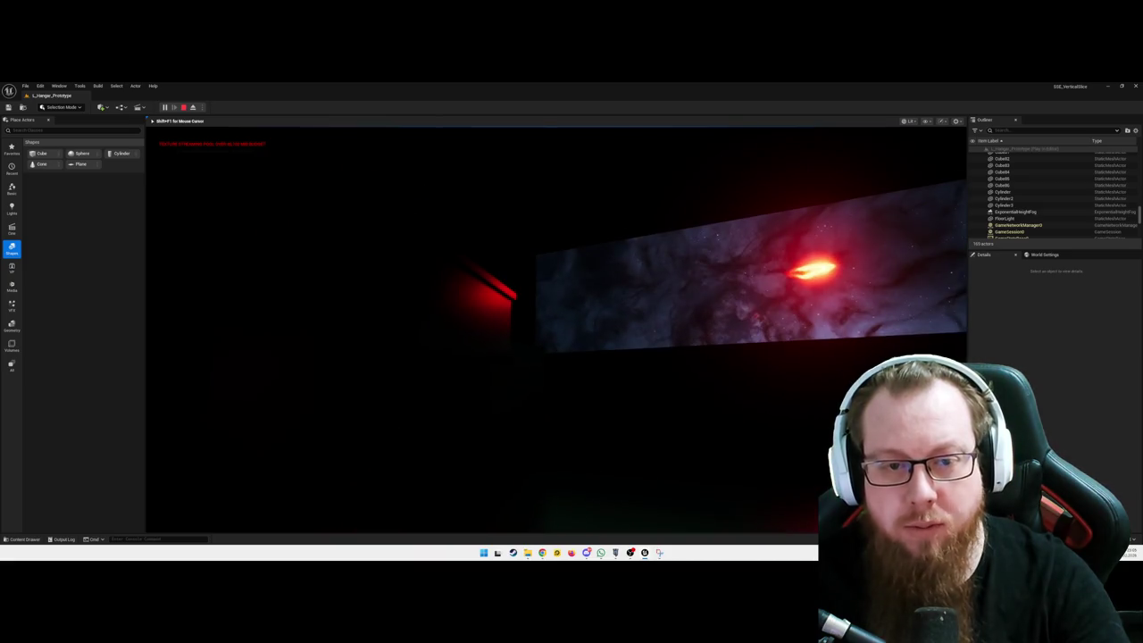
key(w)
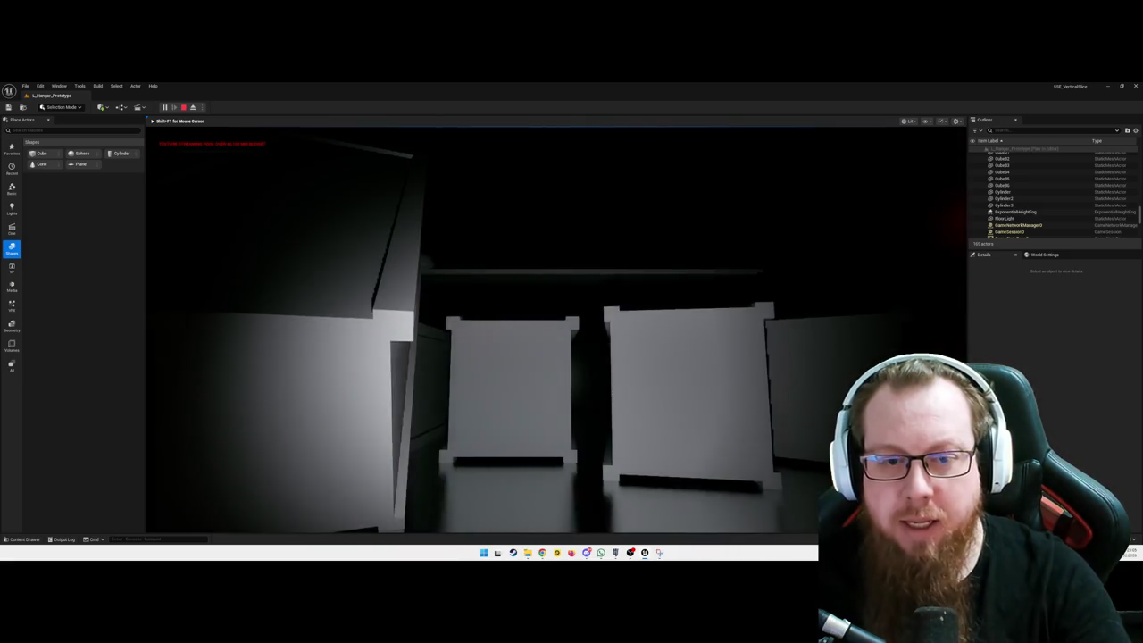
- Walk through the white-walled corridor and climb the white steps onto the upper platform
key(w)
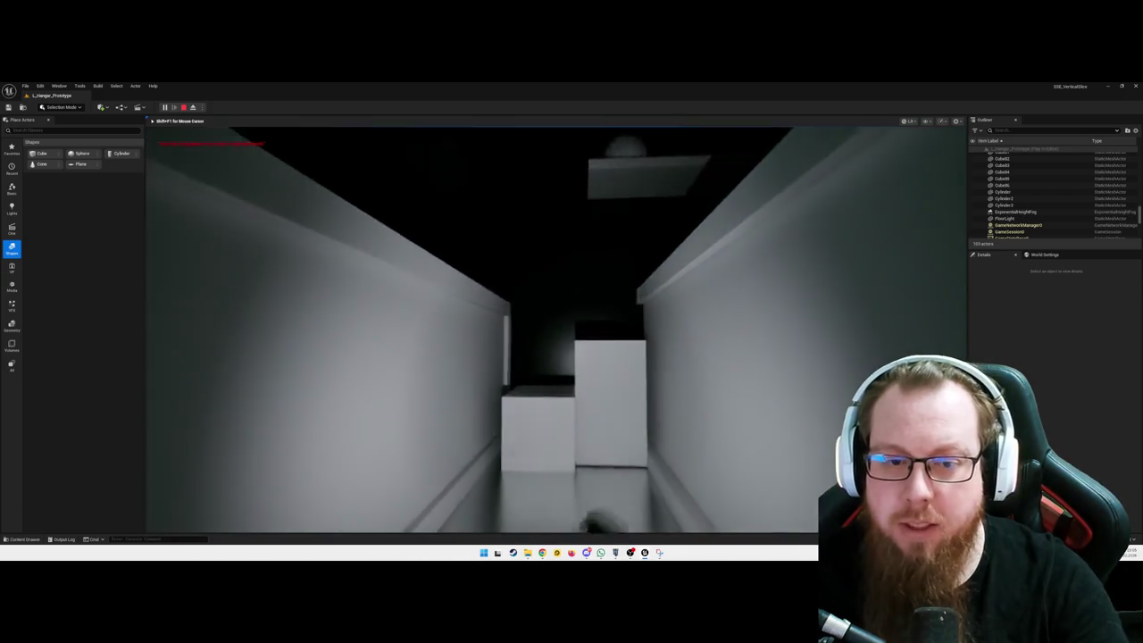
key(w)
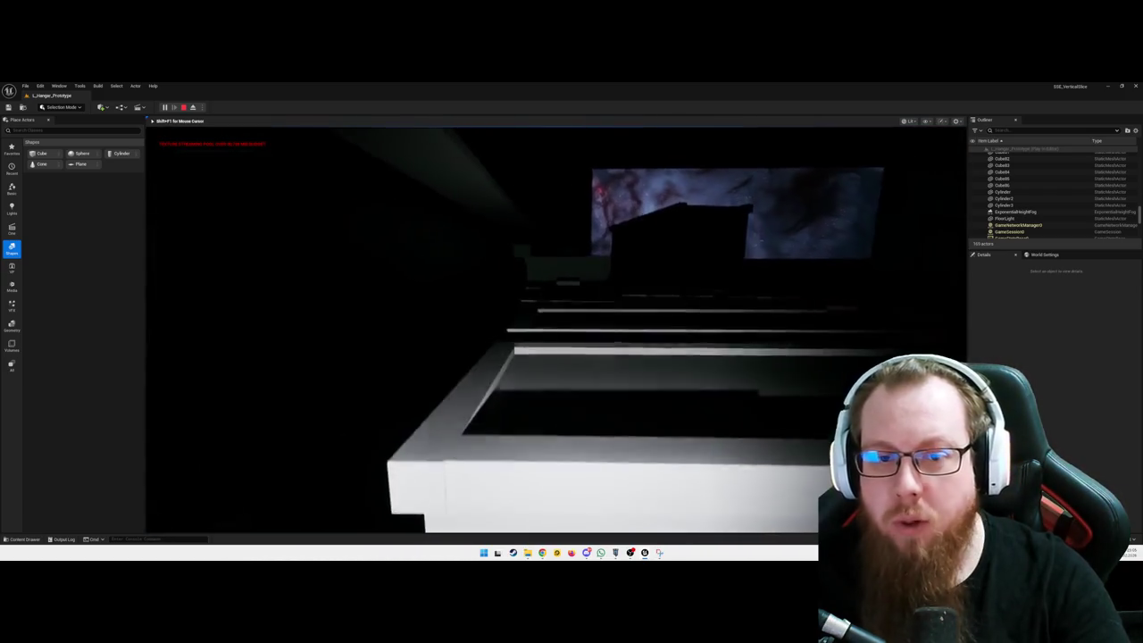
key(w)
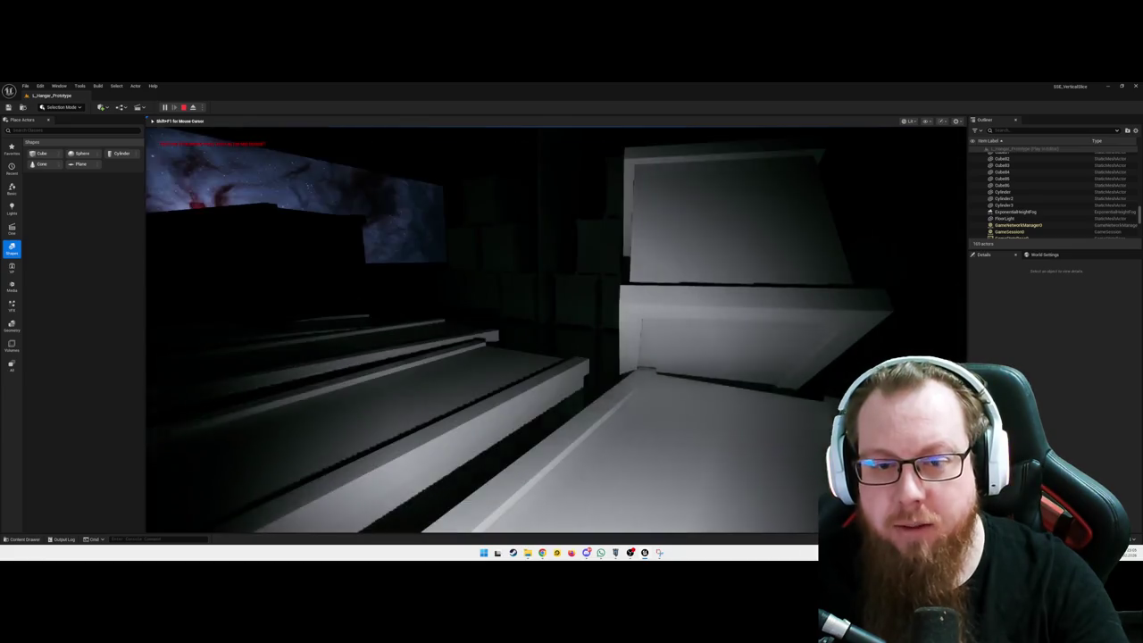
key(w)
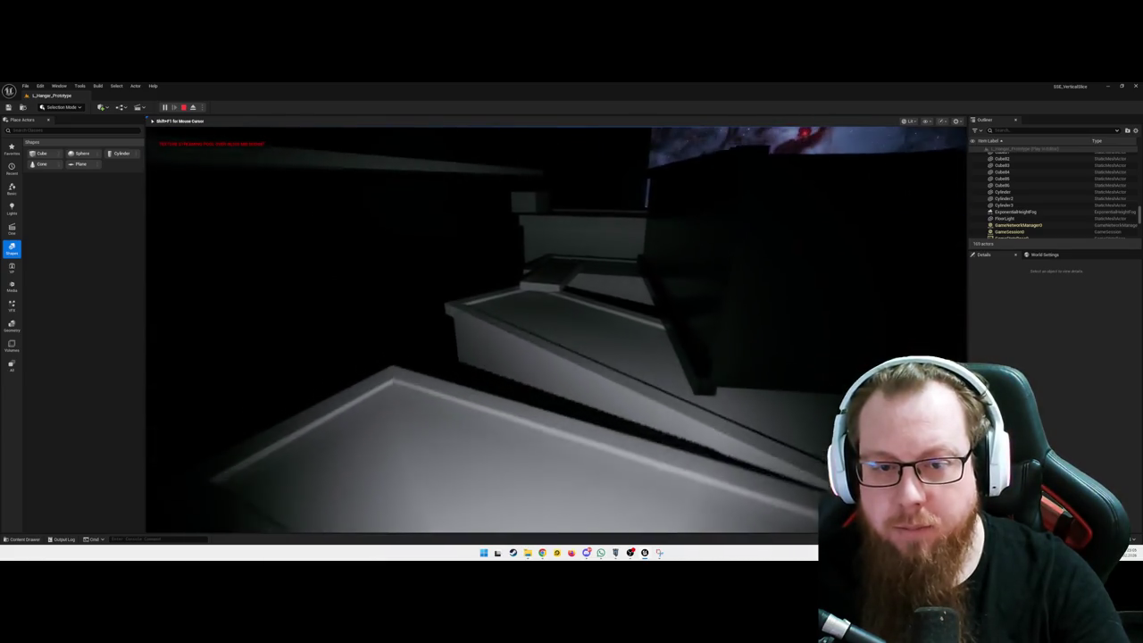
key(w)
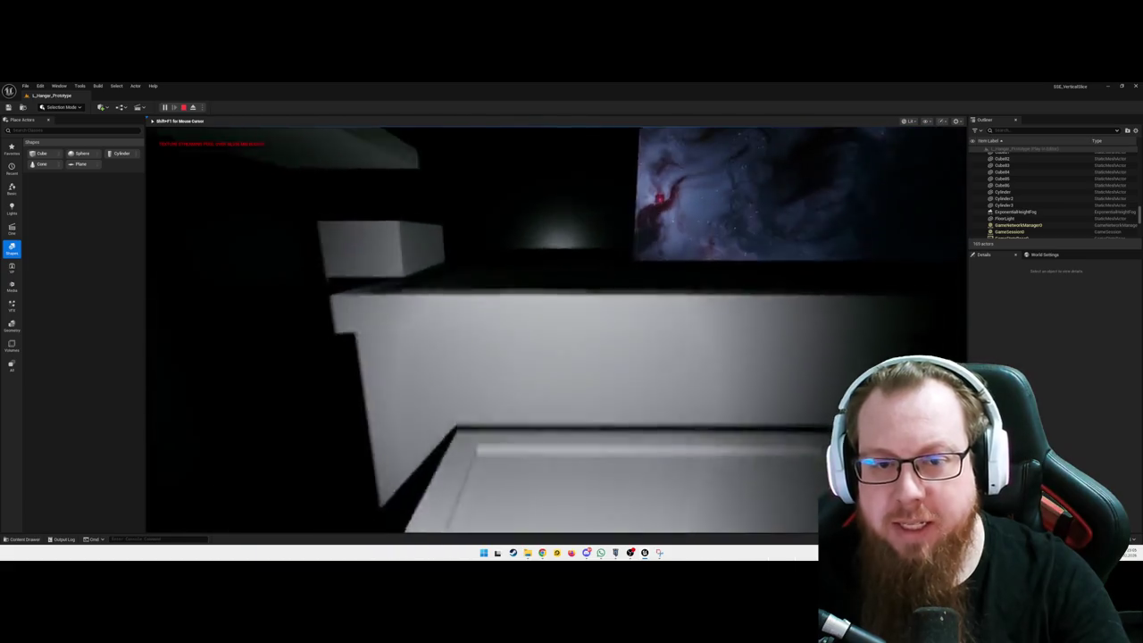
key(w)
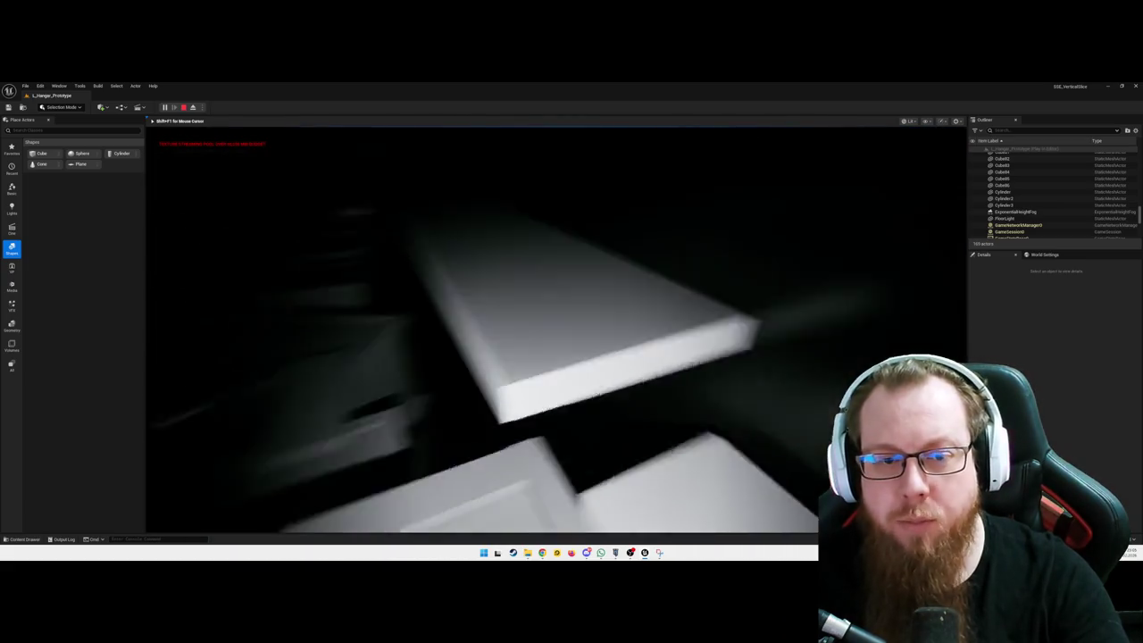
key(w)
key(w)
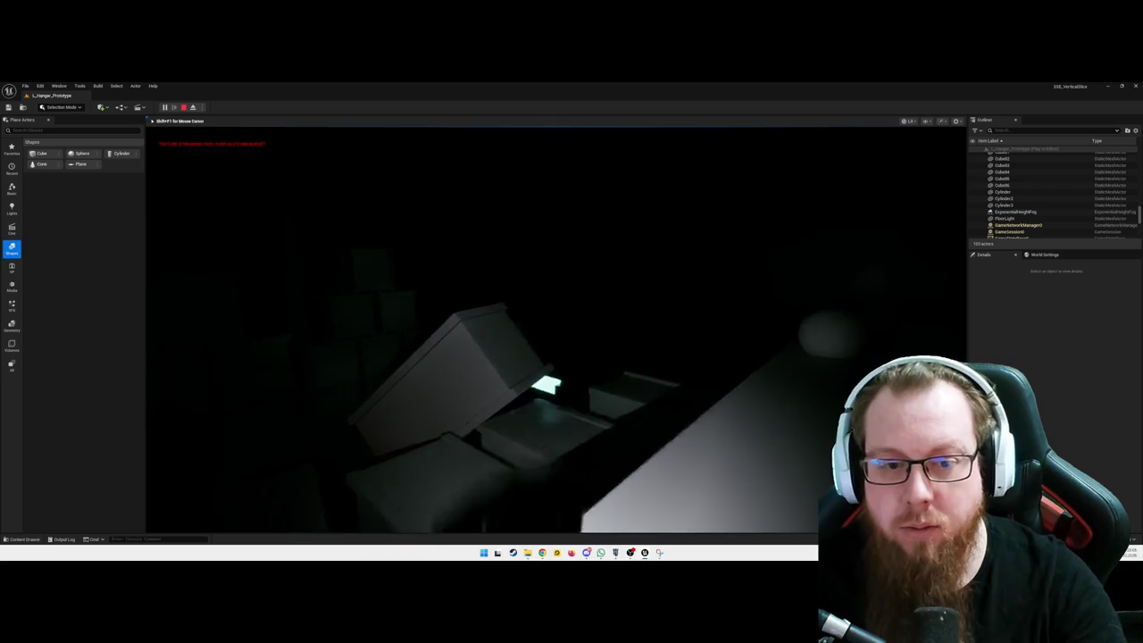
- Walk past the glowing sphere to the teal-lit doorway, then stop the play session with Esc
key(w)
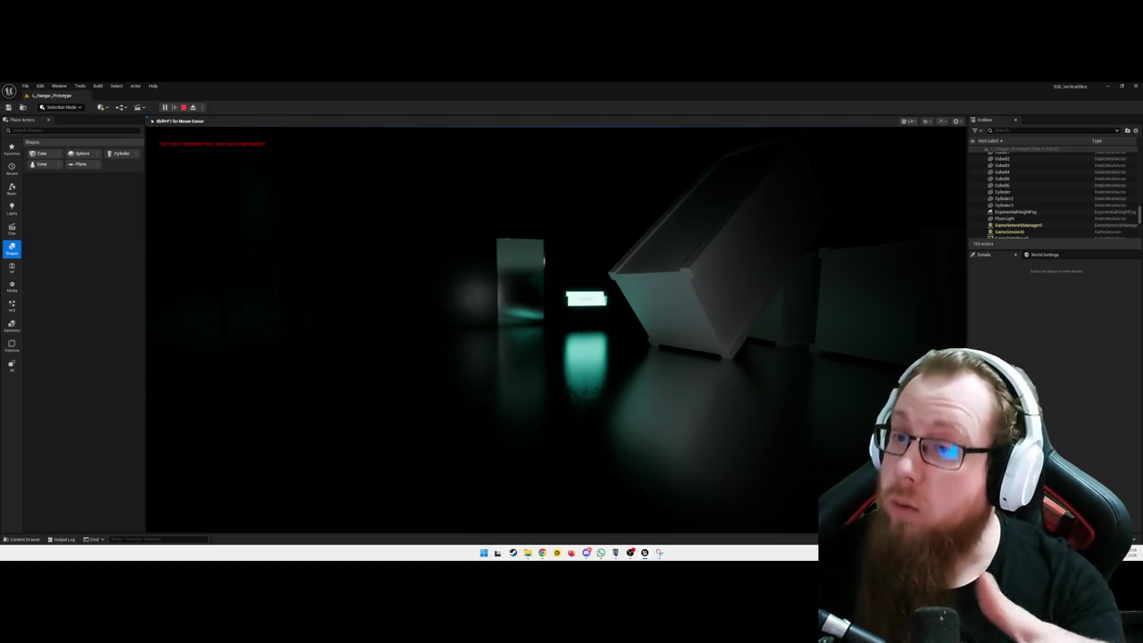
key(w)
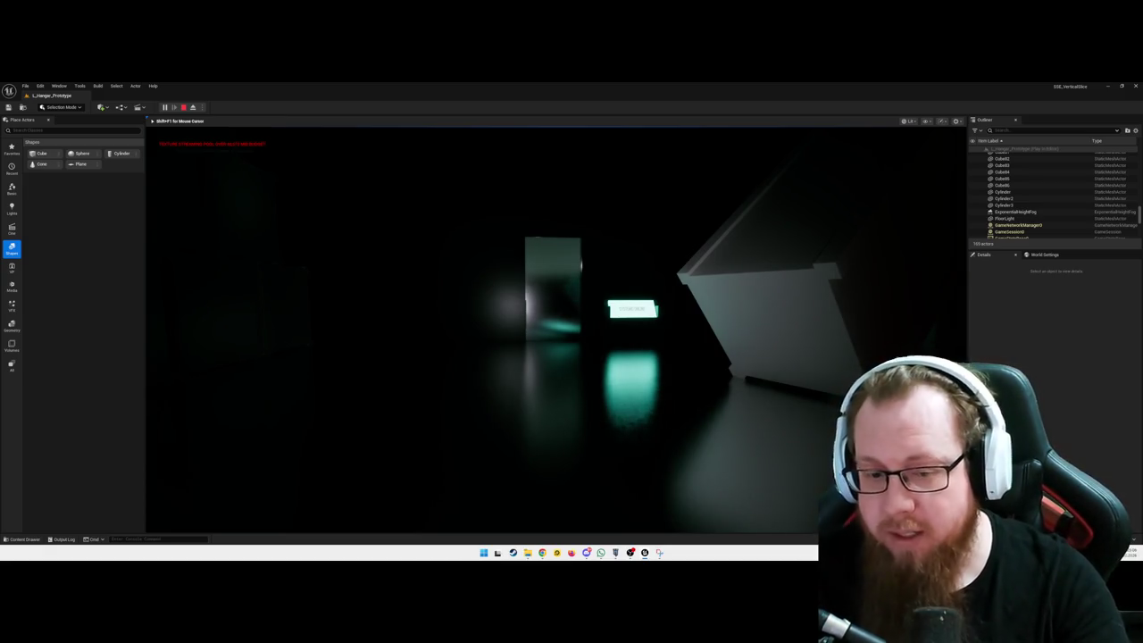
key(Escape)
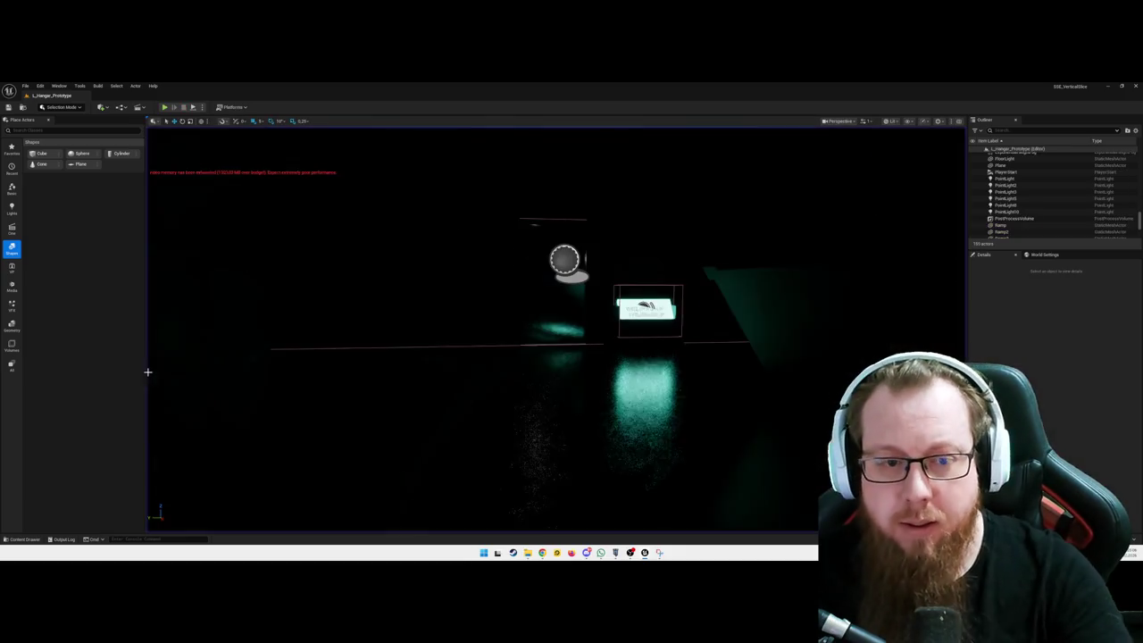
- Move SpotLight9 far to the left so its cone falls on the green sphere
drag(452, 390, 451, 361)
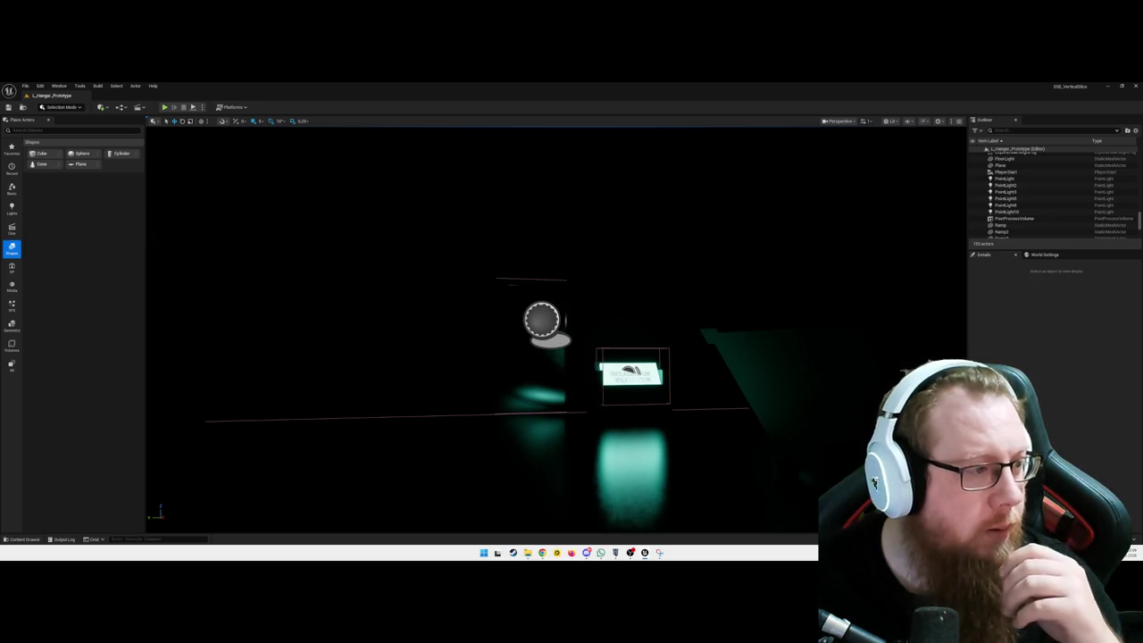
drag(527, 340, 541, 281)
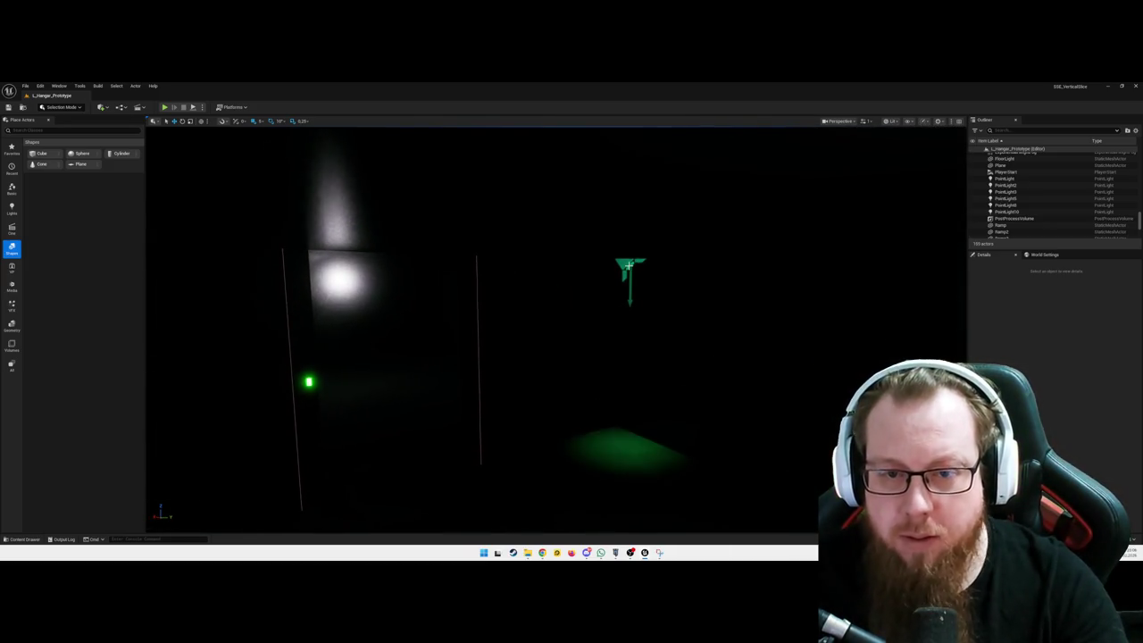
click(631, 268)
mouse_move(639, 267)
mouse_down()
mouse_move(349, 263)
mouse_move(520, 281)
mouse_move(809, 268)
mouse_move(611, 285)
mouse_move(676, 255)
mouse_move(541, 235)
mouse_move(935, 231)
mouse_move(592, 255)
mouse_move(459, 242)
mouse_move(510, 268)
mouse_move(313, 278)
mouse_move(535, 285)
mouse_move(616, 302)
mouse_move(752, 298)
mouse_move(485, 327)
mouse_move(554, 353)
mouse_move(522, 357)
mouse_move(479, 341)
mouse_move(503, 232)
mouse_move(357, 249)
mouse_move(456, 313)
mouse_move(429, 308)
mouse_move(761, 282)
mouse_move(759, 168)
mouse_move(884, 169)
mouse_move(855, 205)
mouse_up()
key(f)
mouse_move(692, 241)
mouse_down()
mouse_move(557, 241)
mouse_move(562, 179)
mouse_move(633, 173)
mouse_move(446, 516)
mouse_up()
key(f)
mouse_move(672, 240)
mouse_down()
mouse_move(300, 242)
mouse_move(349, 280)
mouse_up()
- Save the L_Hangar_Prototype map and open the Content Drawer
key(ctrl+s)
drag(580, 309, 565, 314)
key(ctrl+space)
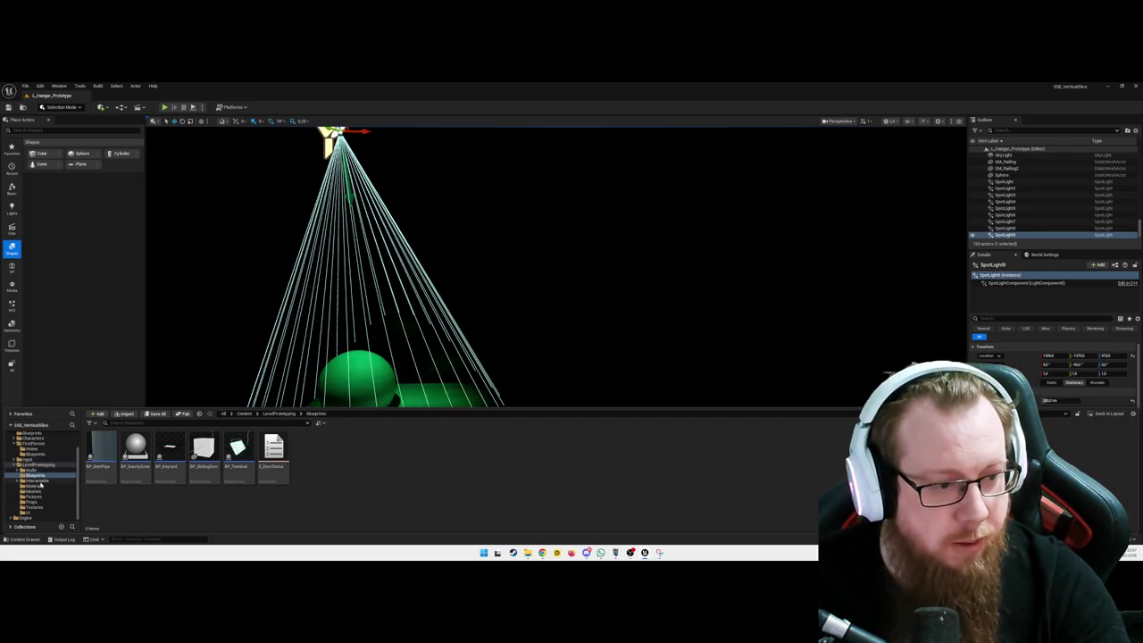
- Open the M_Flickering_Lights material from the Materials folder
click(39, 482)
click(35, 486)
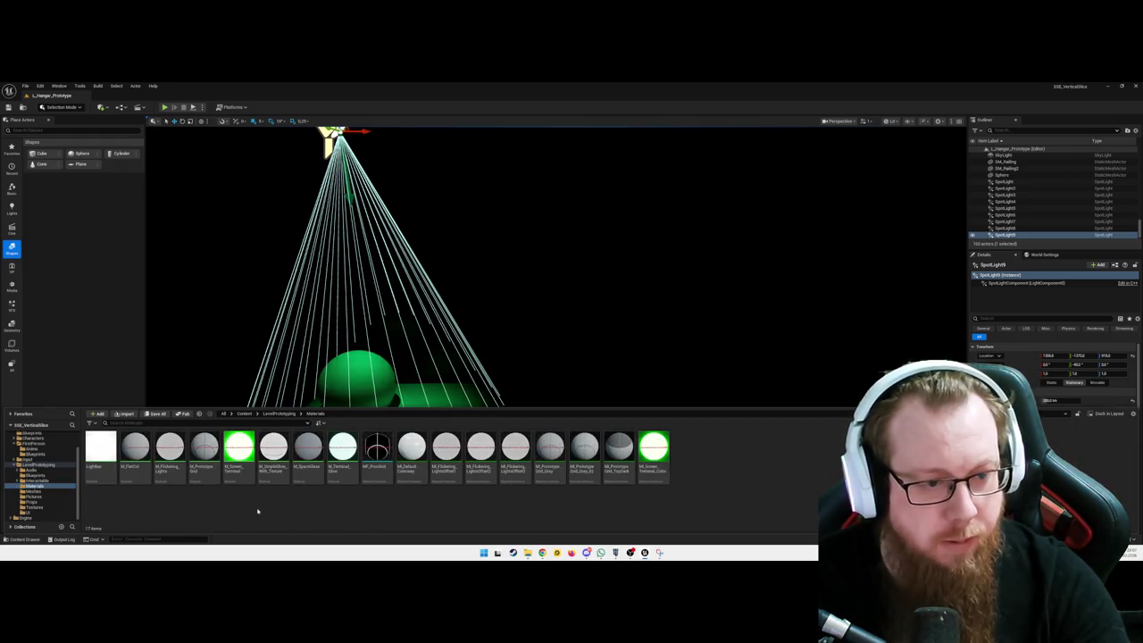
double_click(435, 446)
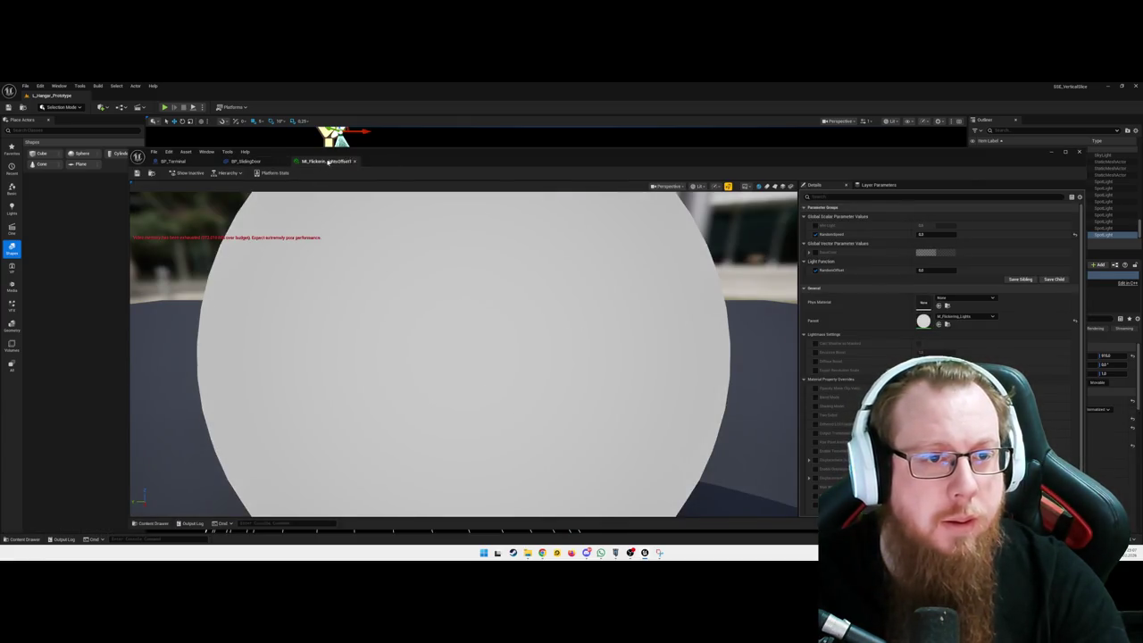
click(277, 162)
key(ctrl+space)
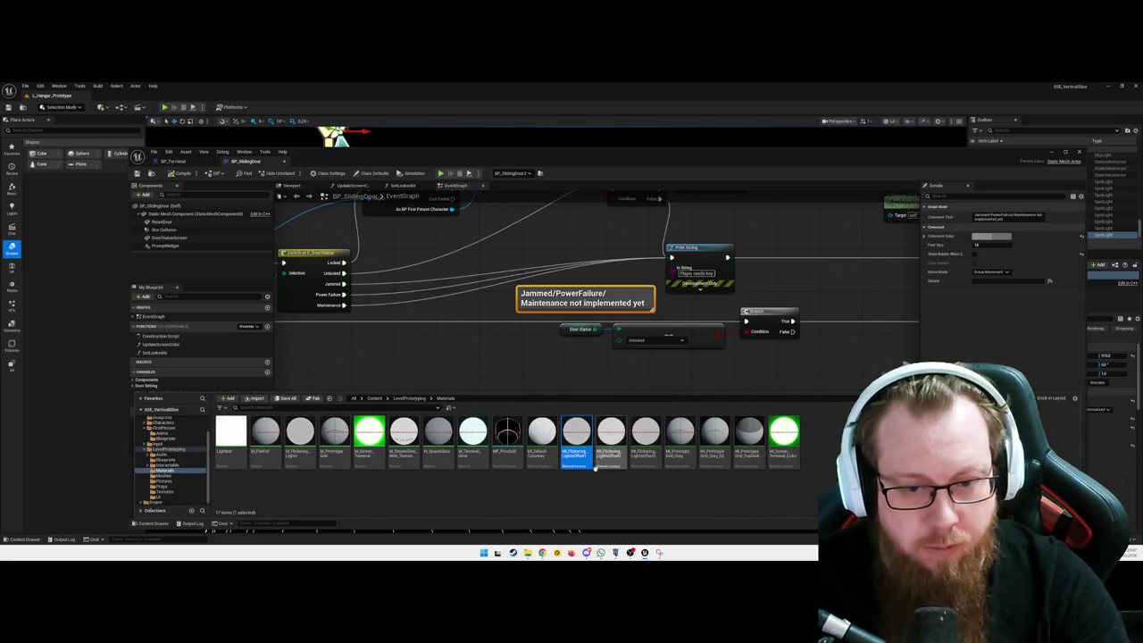
double_click(300, 436)
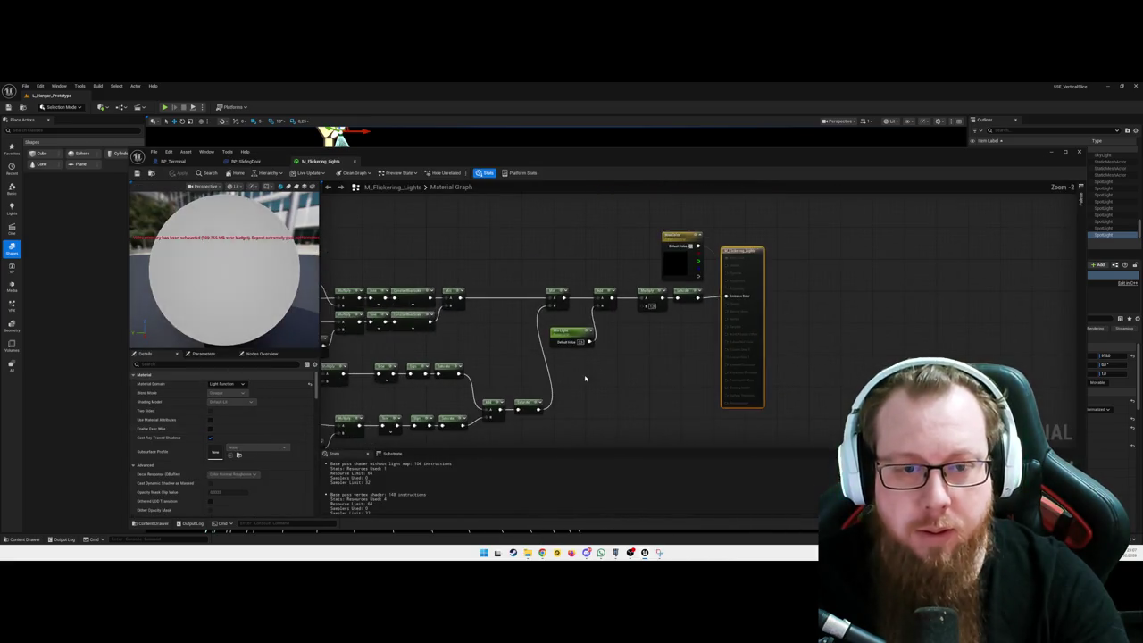
- Box-select node groups in the flicker graph, including the four left-side input nodes
scroll(623, 324, up, 2)
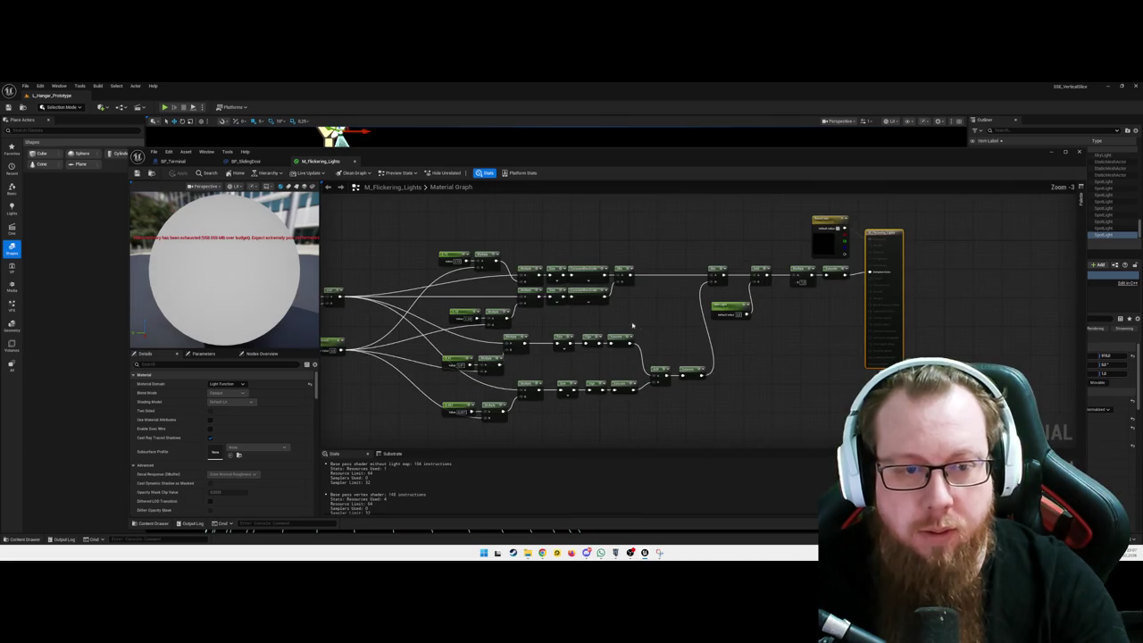
scroll(679, 325, down, 2)
mouse_move(538, 232)
mouse_down()
mouse_move(624, 258)
mouse_move(848, 384)
mouse_move(853, 404)
mouse_up()
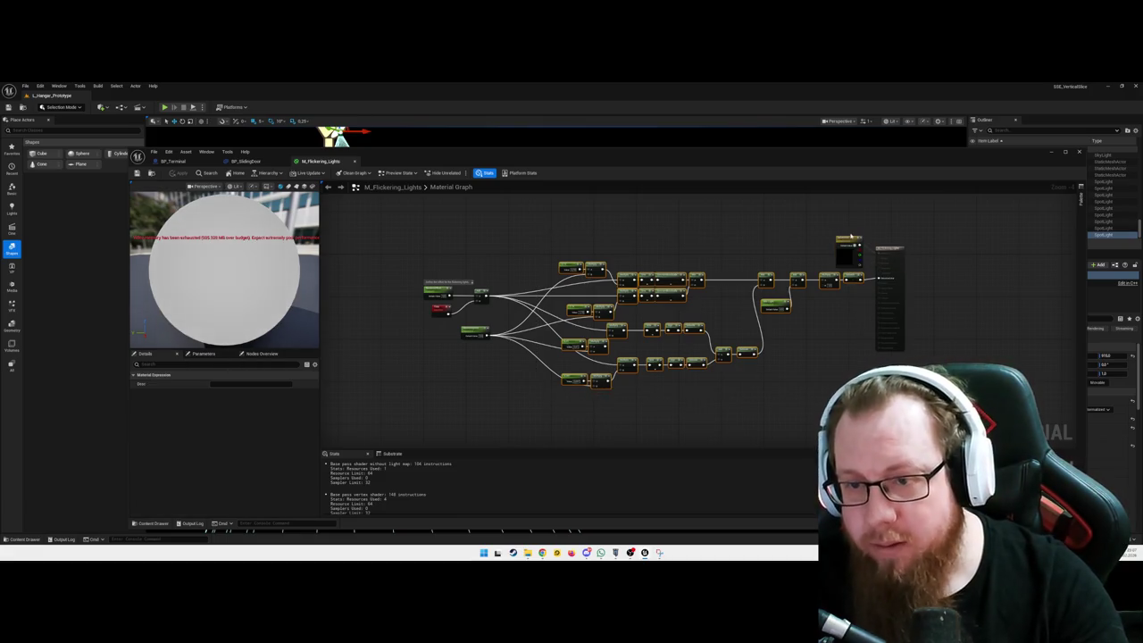
click(811, 231)
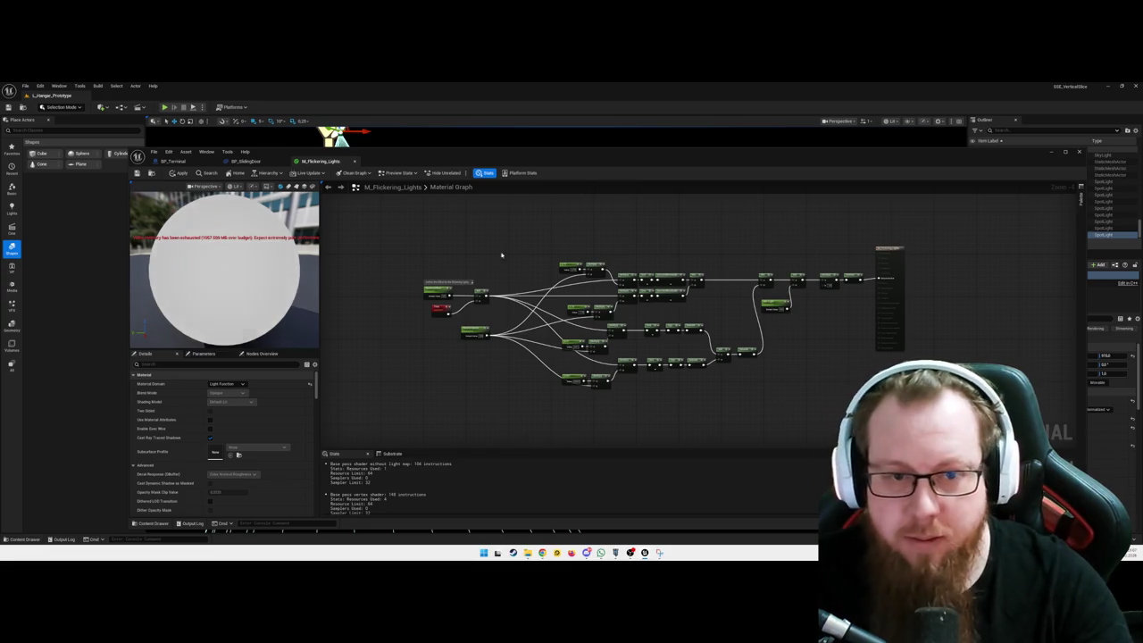
mouse_move(497, 235)
mouse_down()
mouse_move(574, 268)
mouse_move(760, 392)
mouse_move(877, 416)
mouse_move(879, 438)
mouse_move(795, 289)
mouse_move(559, 230)
mouse_up()
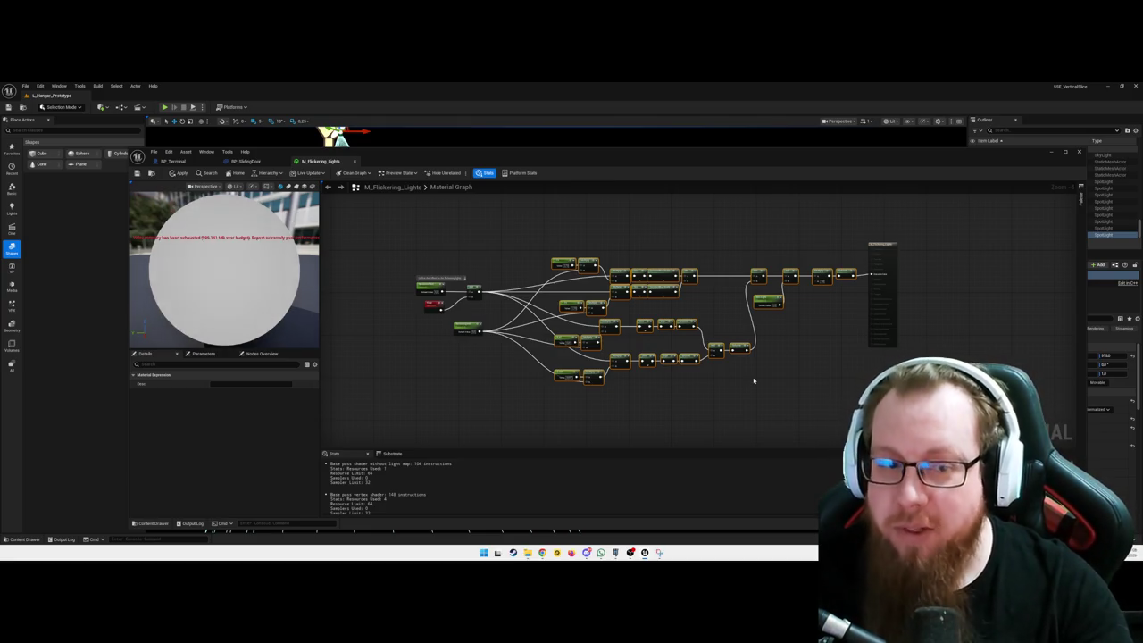
click(416, 329)
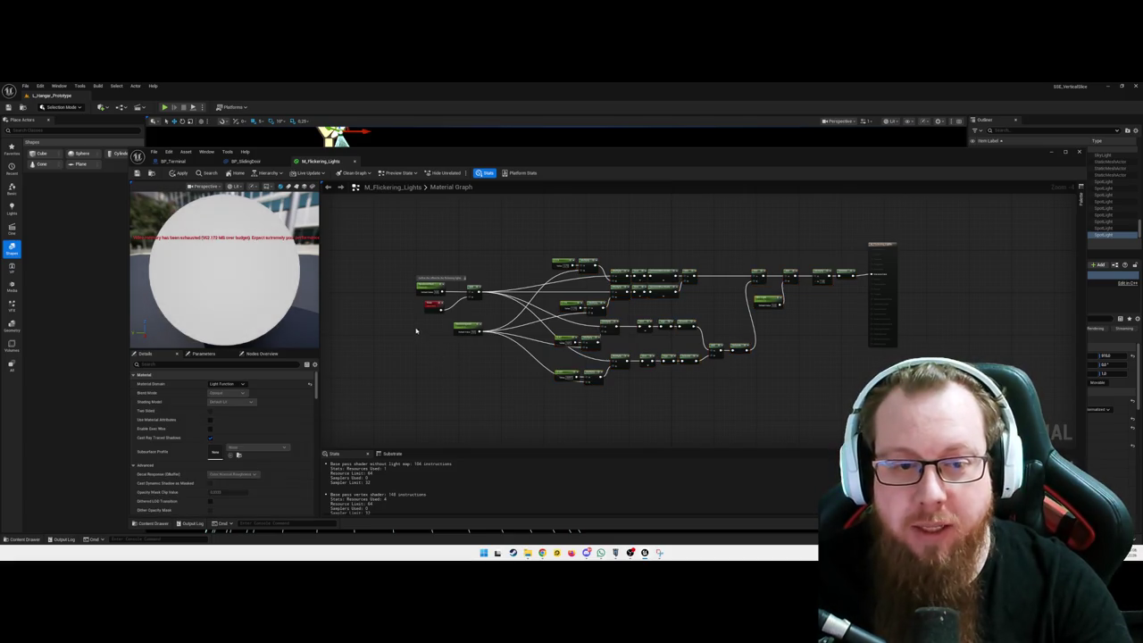
scroll(395, 331, up, 2)
drag(400, 241, 527, 382)
click(530, 378)
scroll(474, 372, down, 1)
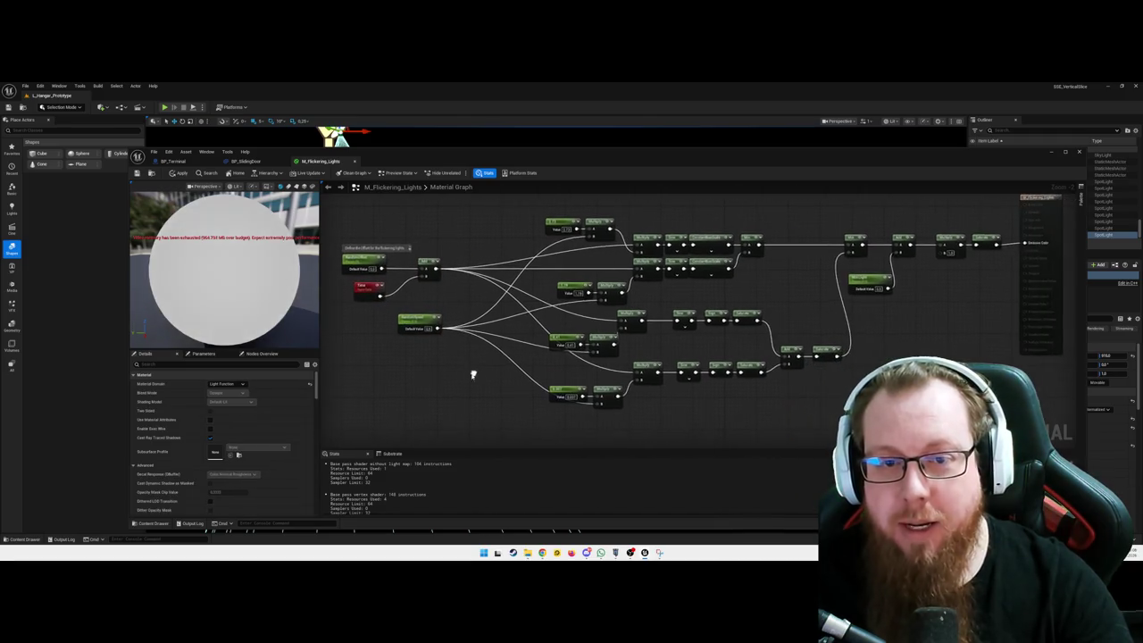
- Select and move the Time, Fresnel and constant nodes, then close the material editor
drag(585, 209, 1009, 430)
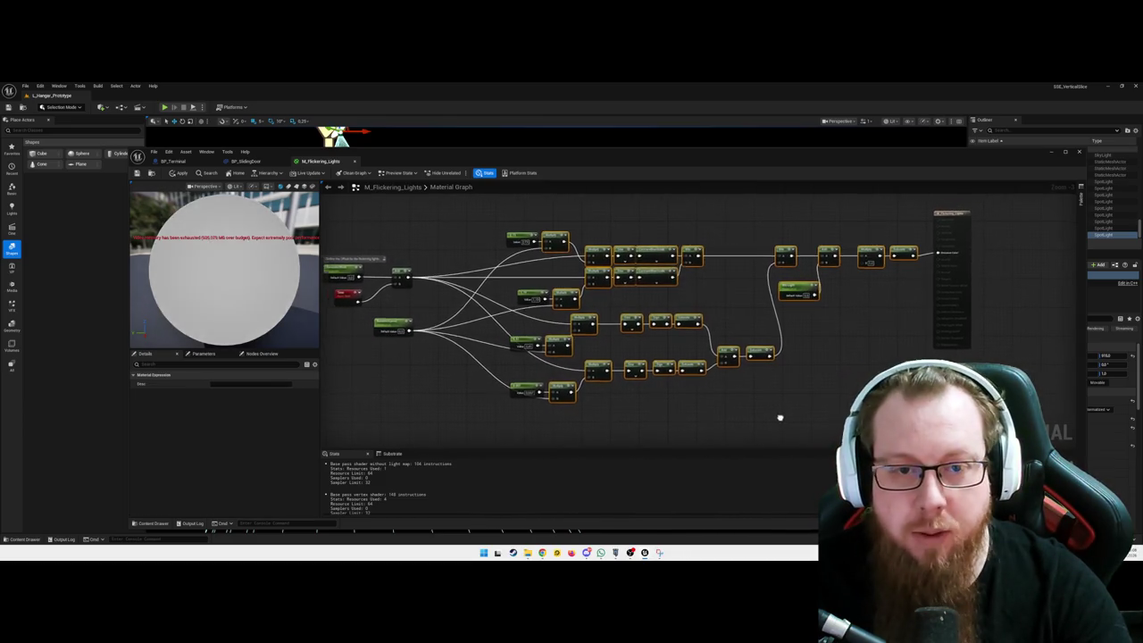
click(434, 230)
mouse_move(434, 230)
mouse_down()
mouse_move(596, 411)
mouse_move(595, 388)
mouse_up()
mouse_move(526, 443)
mouse_down()
mouse_move(482, 408)
mouse_move(391, 413)
mouse_up()
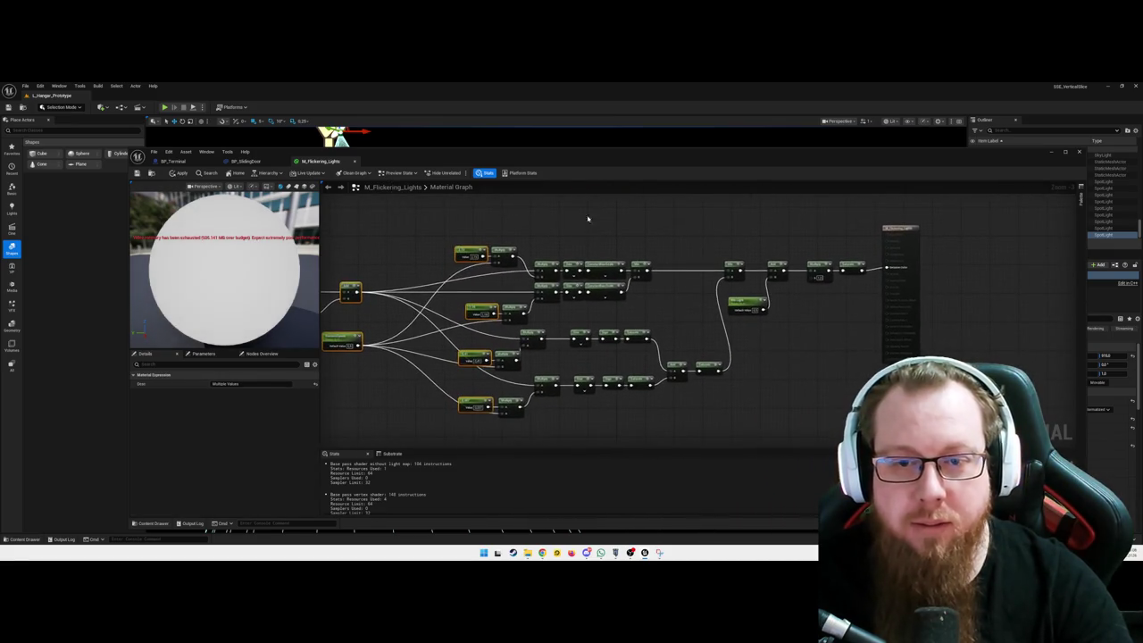
mouse_move(504, 198)
mouse_down()
mouse_move(830, 438)
mouse_move(794, 382)
mouse_up()
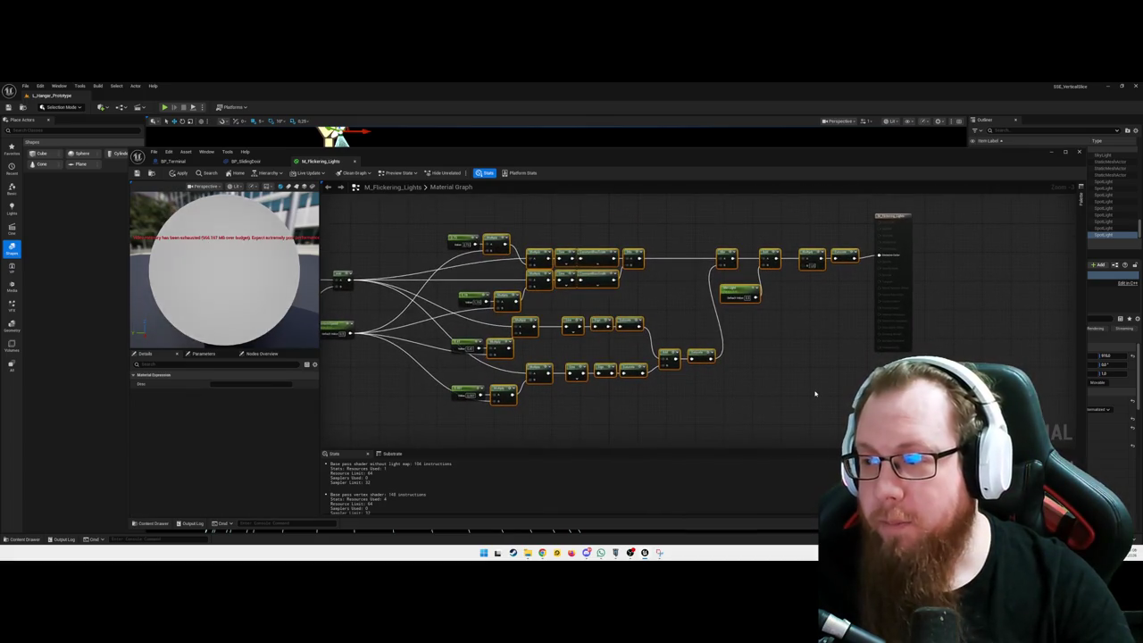
drag(776, 377, 807, 370)
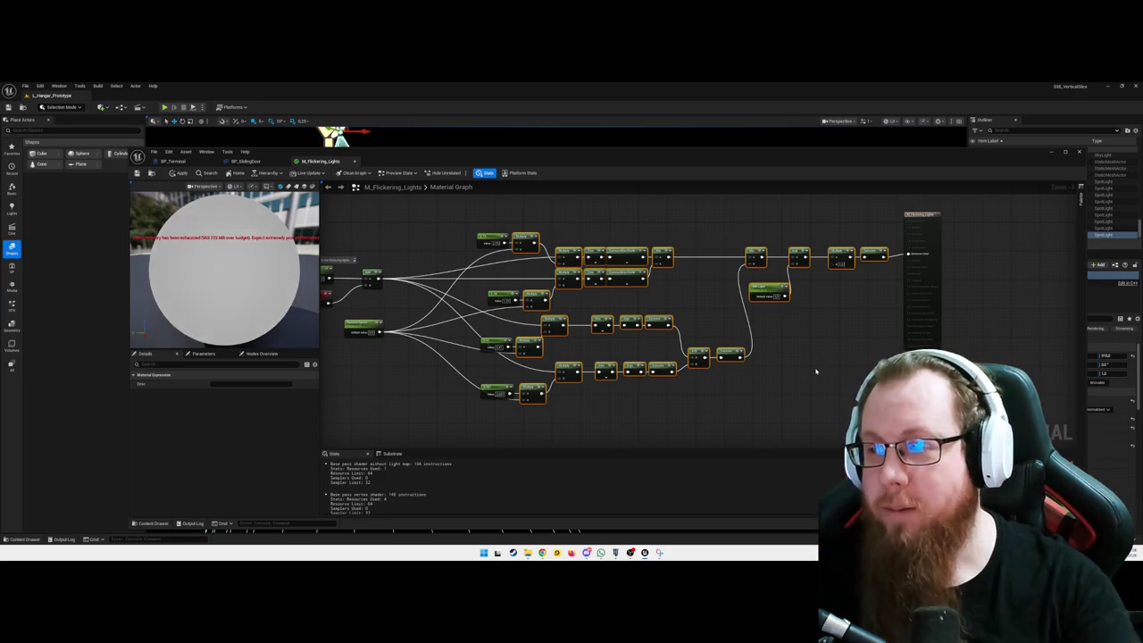
click(815, 371)
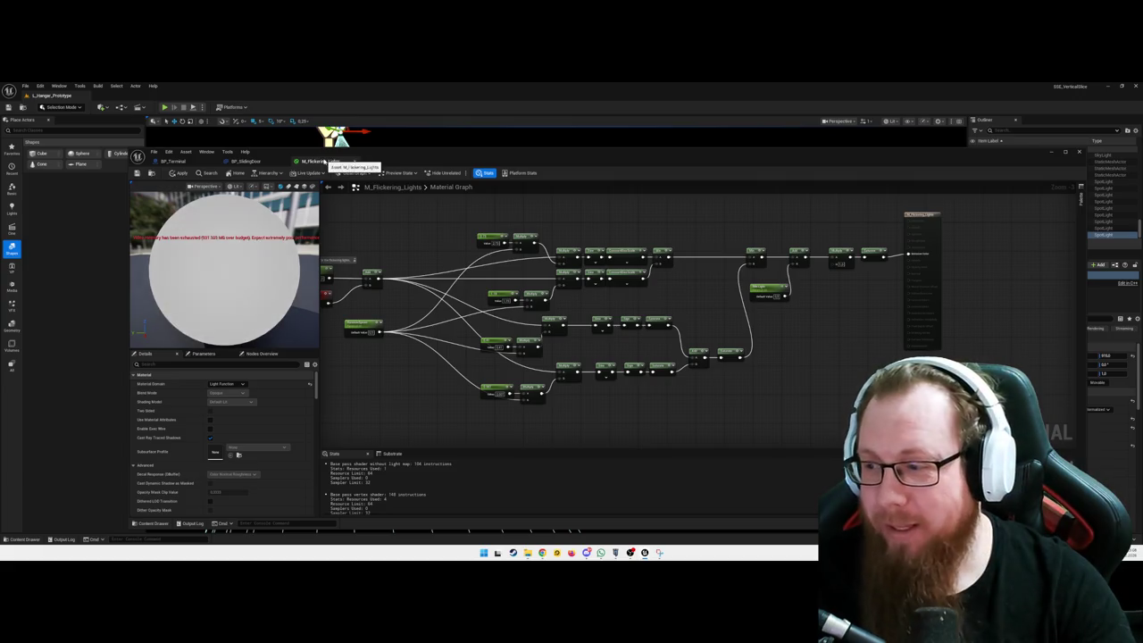
click(353, 160)
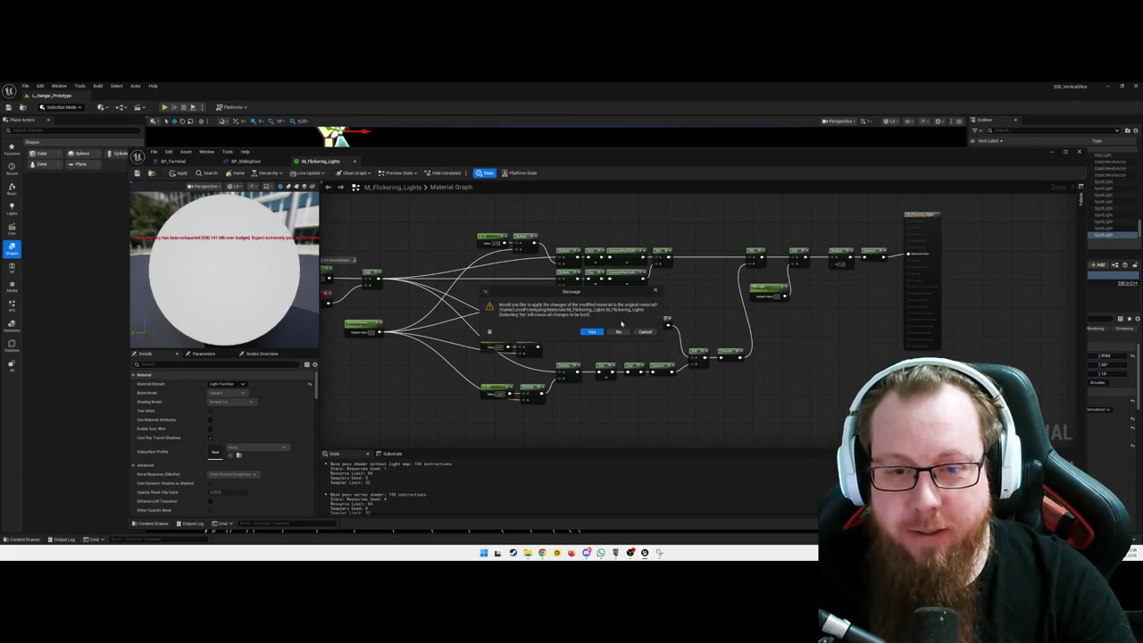
- Cancel the apply-changes prompt, close M_Flickering_Lights, and zoom the BP_SlidingDoor EventGraph
click(643, 333)
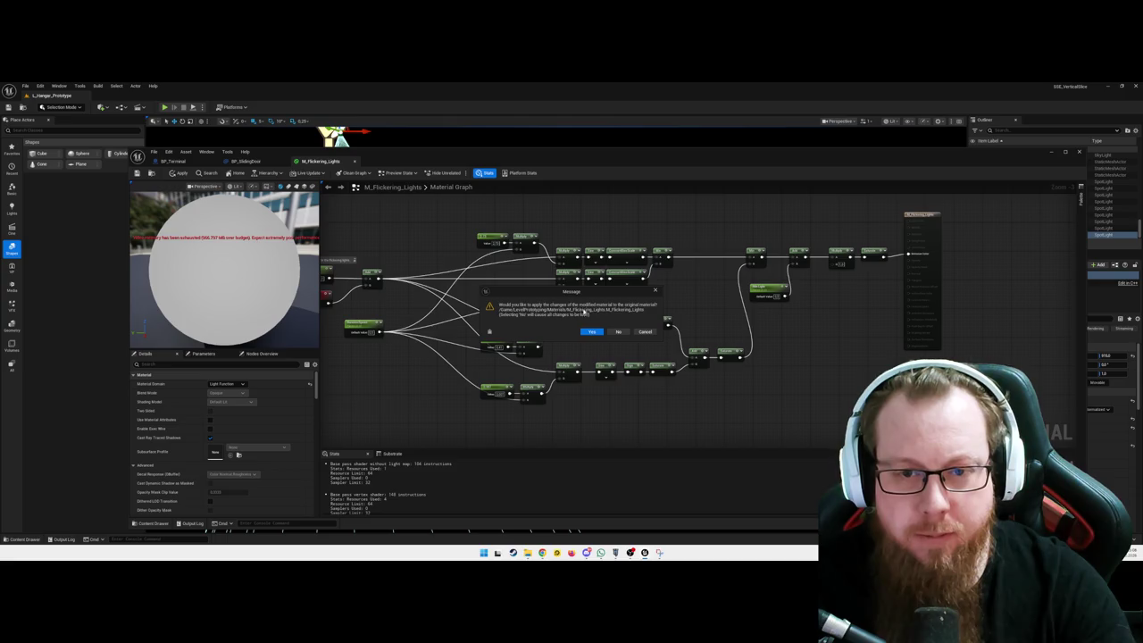
click(618, 332)
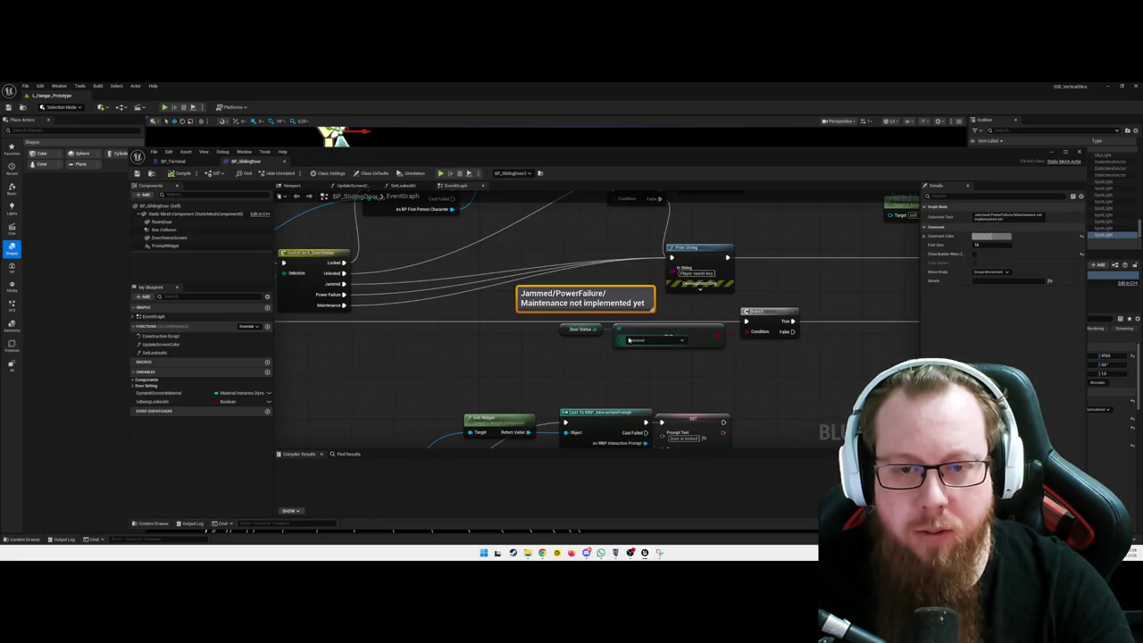
scroll(582, 384, down, 6)
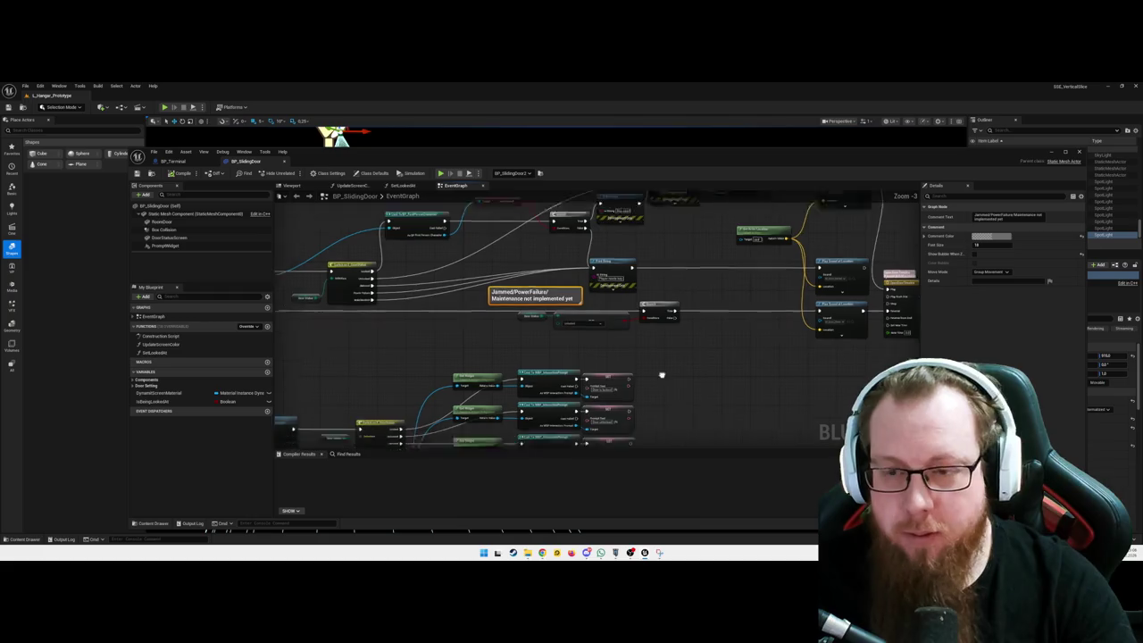
scroll(668, 357, up, 2)
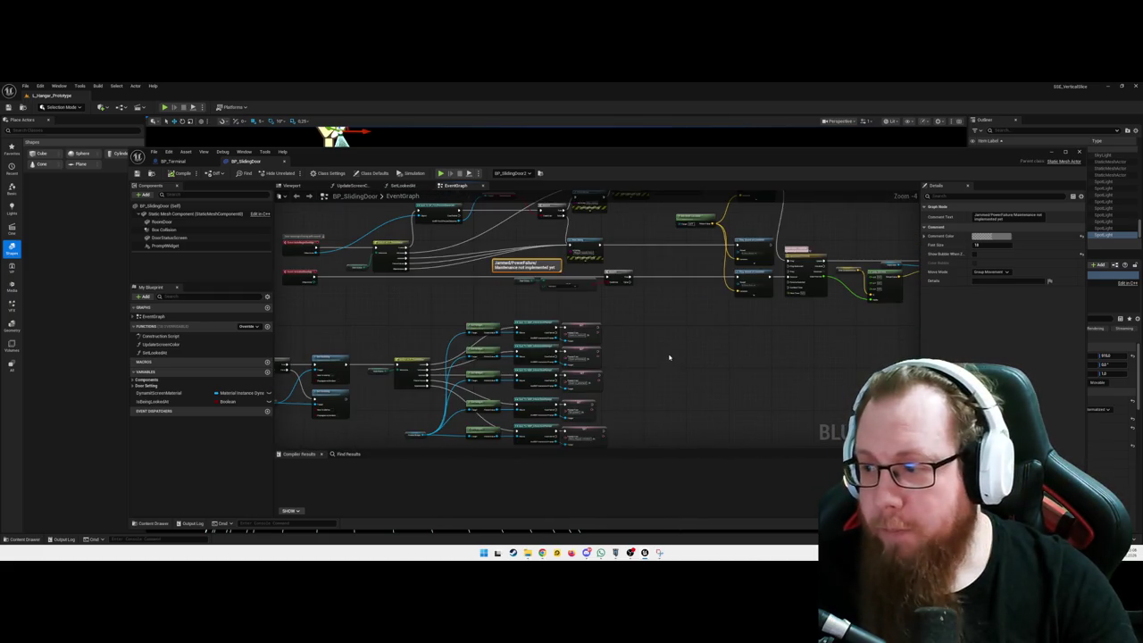
scroll(672, 356, down, 1)
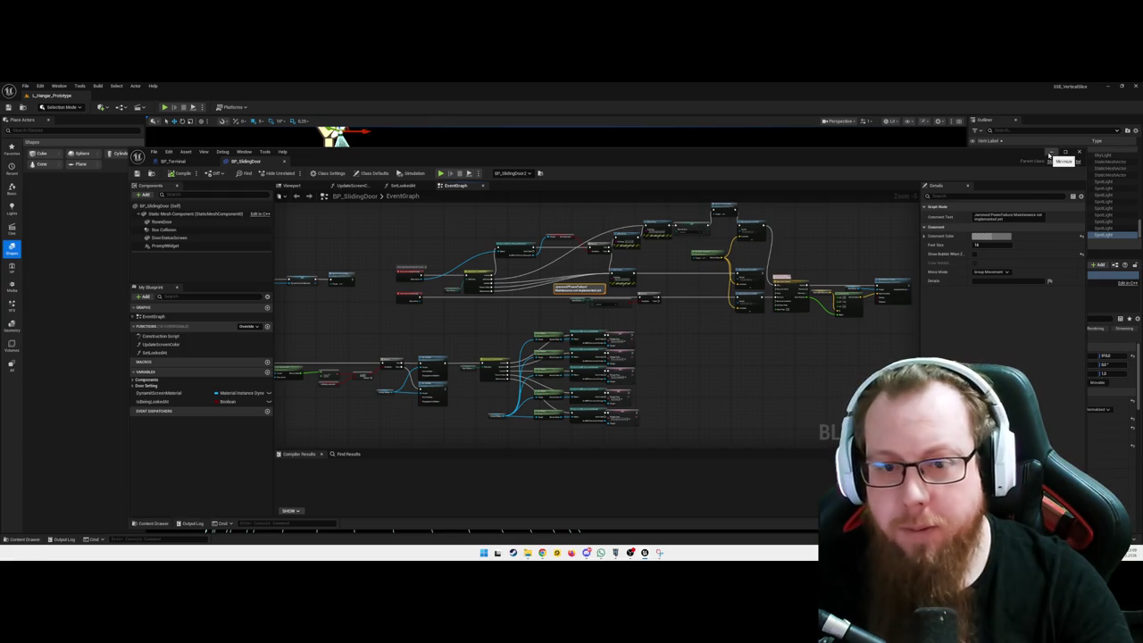
- Duplicate the spotlight as SpotLight10 and slide the copy to its left
click(1050, 156)
drag(568, 345, 428, 345)
key(f)
mouse_move(580, 219)
mouse_down()
mouse_move(393, 219)
mouse_move(473, 219)
mouse_up()
key(f)
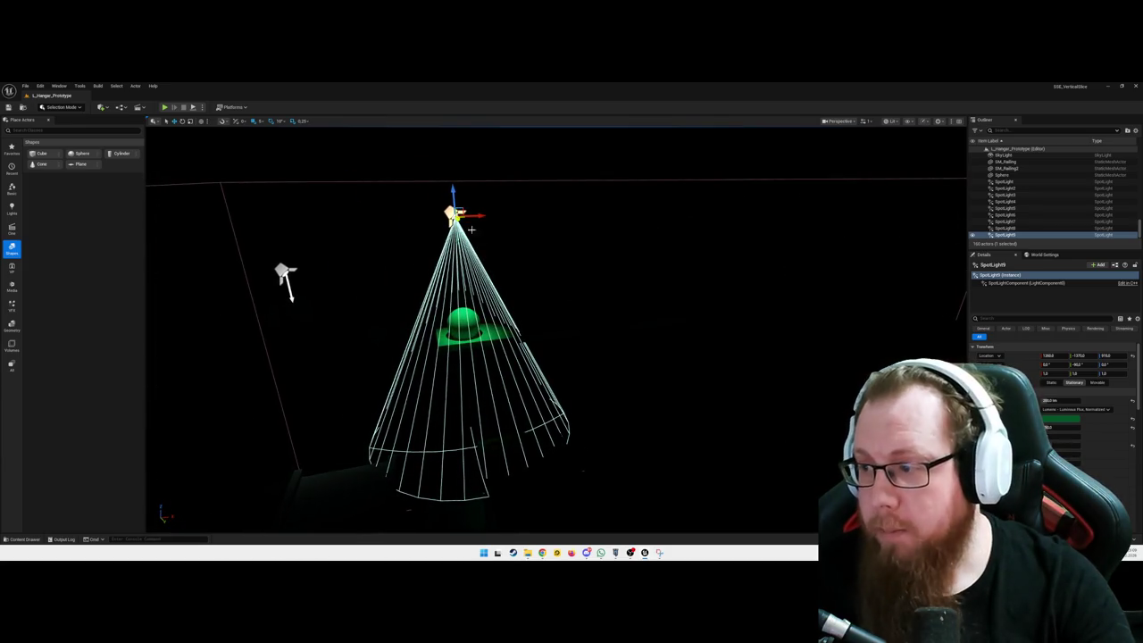
key(ctrl+d)
mouse_move(513, 217)
mouse_down()
mouse_move(714, 191)
mouse_move(523, 191)
mouse_move(453, 210)
mouse_up()
mouse_move(536, 357)
mouse_down()
mouse_move(375, 384)
mouse_move(148, 526)
mouse_move(698, 209)
mouse_move(351, 207)
mouse_move(368, 216)
mouse_move(249, 219)
mouse_up()
mouse_move(268, 268)
mouse_down()
mouse_move(371, 266)
mouse_move(364, 276)
mouse_move(482, 324)
mouse_up()
- Increase SpotLight10's Attenuation Radius and Outer Cone Angle, raise it, then start Play-In-Editor
drag(1052, 427, 1072, 427)
click(1058, 427)
drag(812, 430, 759, 411)
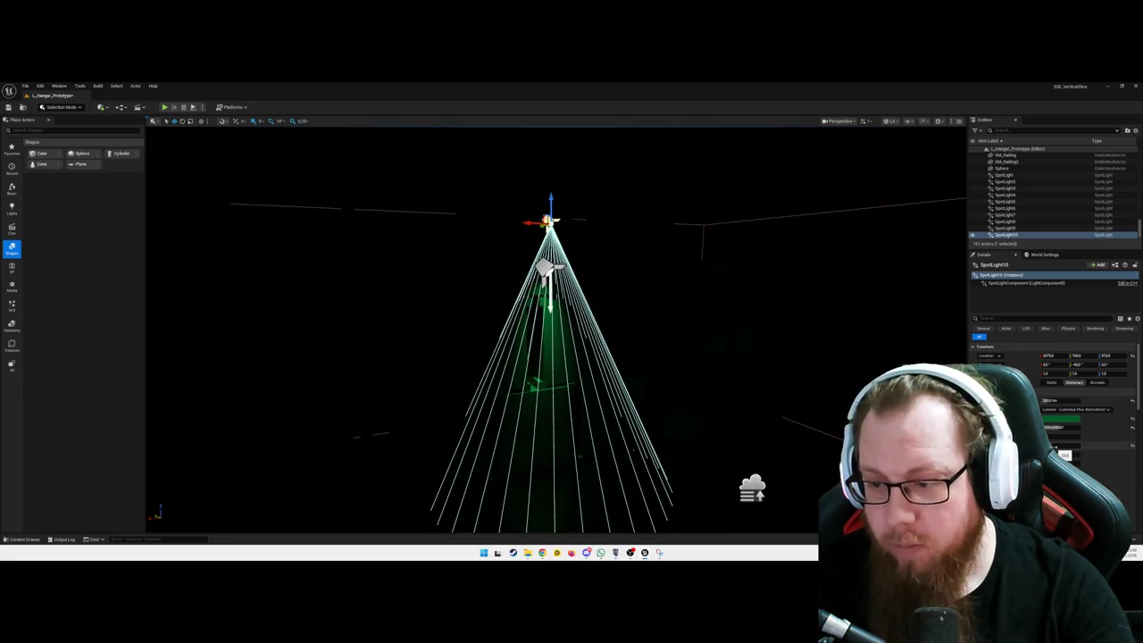
drag(1055, 444, 1073, 445)
drag(602, 356, 612, 397)
mouse_move(598, 312)
mouse_down()
mouse_move(595, 256)
mouse_move(585, 260)
mouse_up()
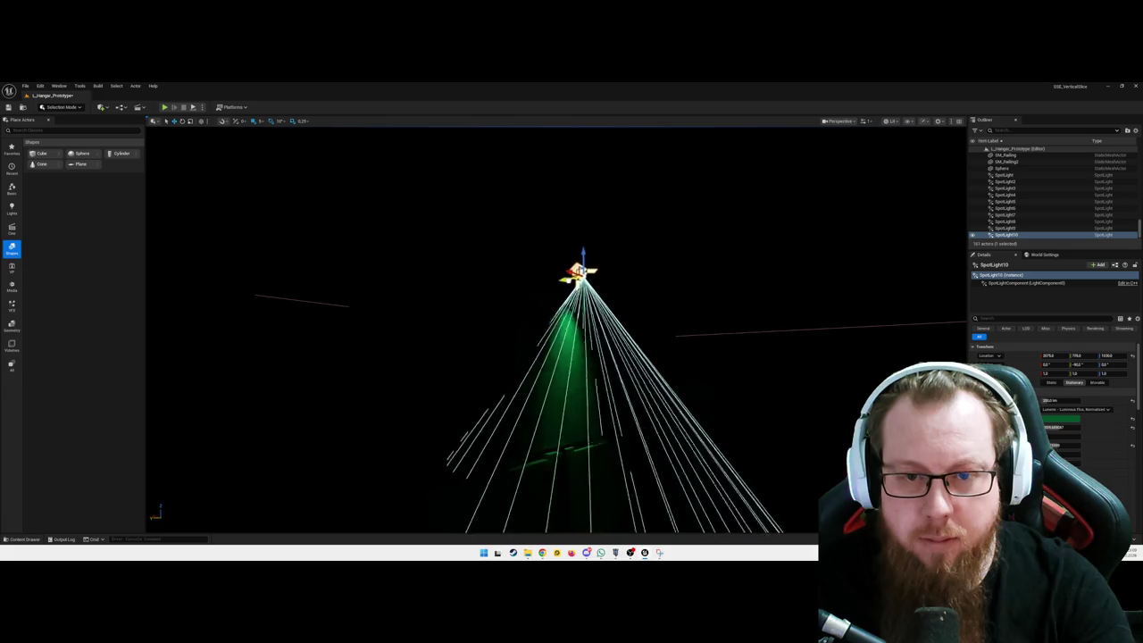
scroll(555, 331, down, 5)
drag(556, 330, 482, 337)
key(alt+p)
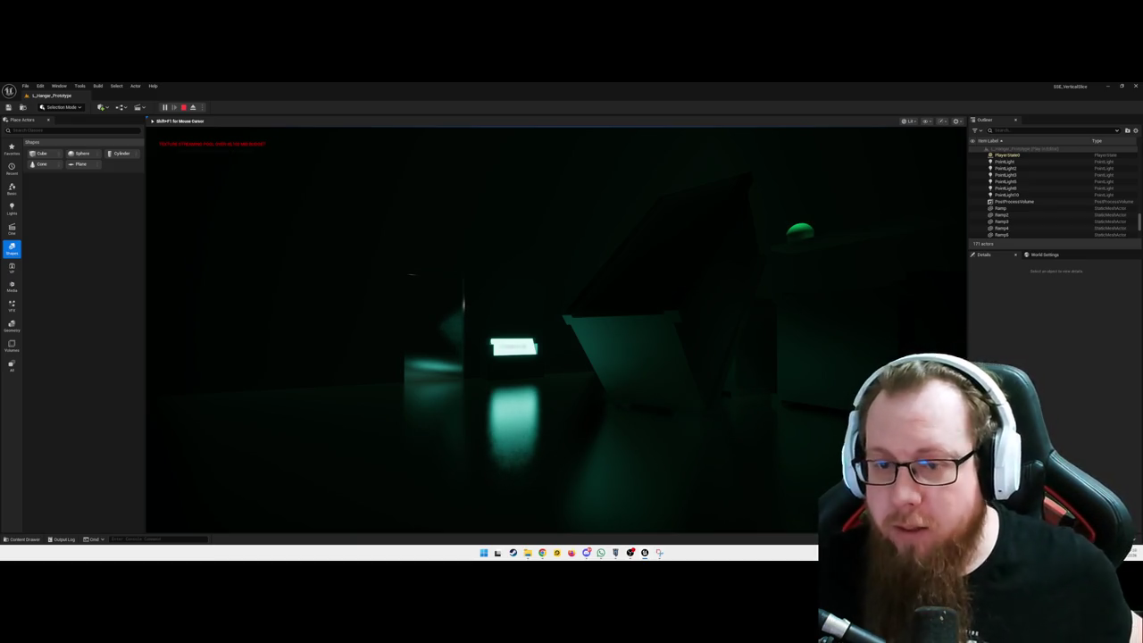
- Walk from the SYSTEMS OFFLINE sign past the stacked white crates toward the ramp
key(w)
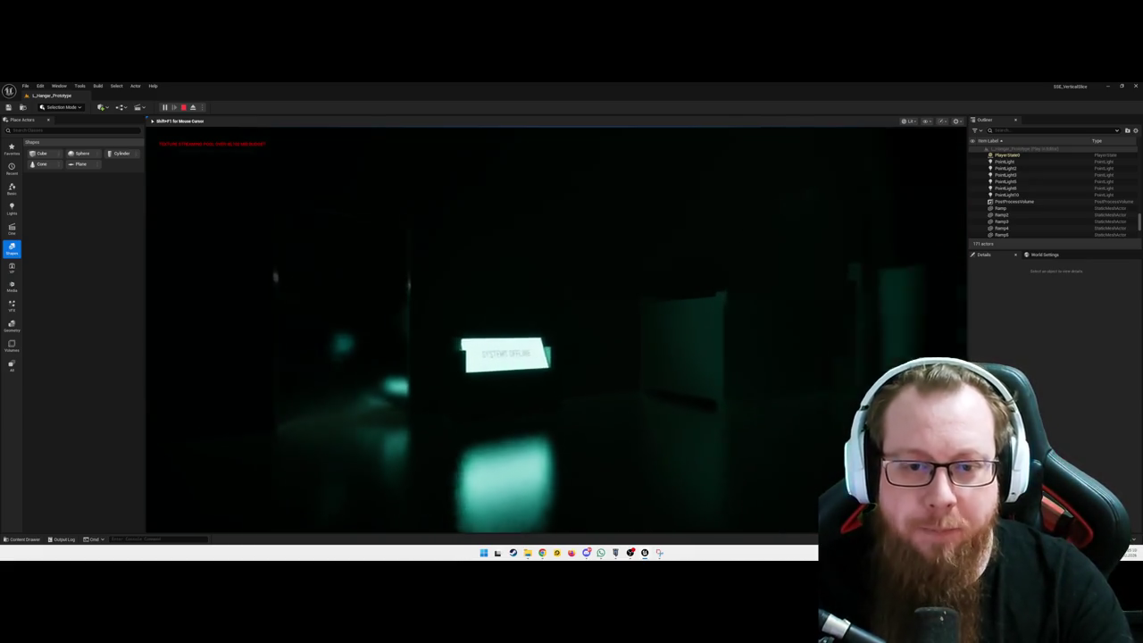
key(w)
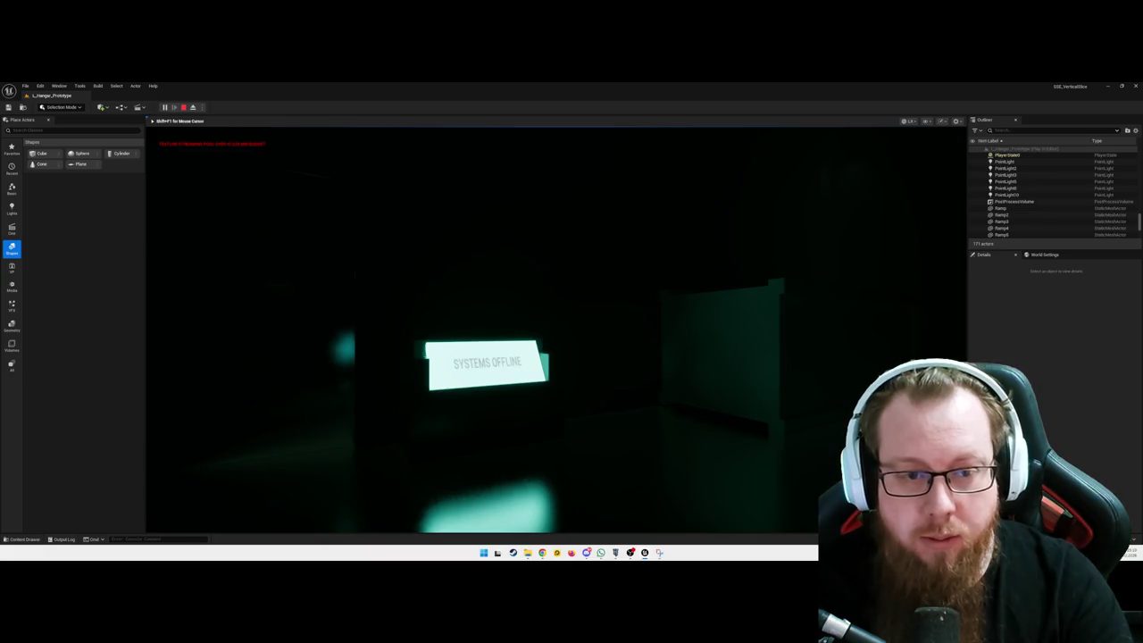
key(w)
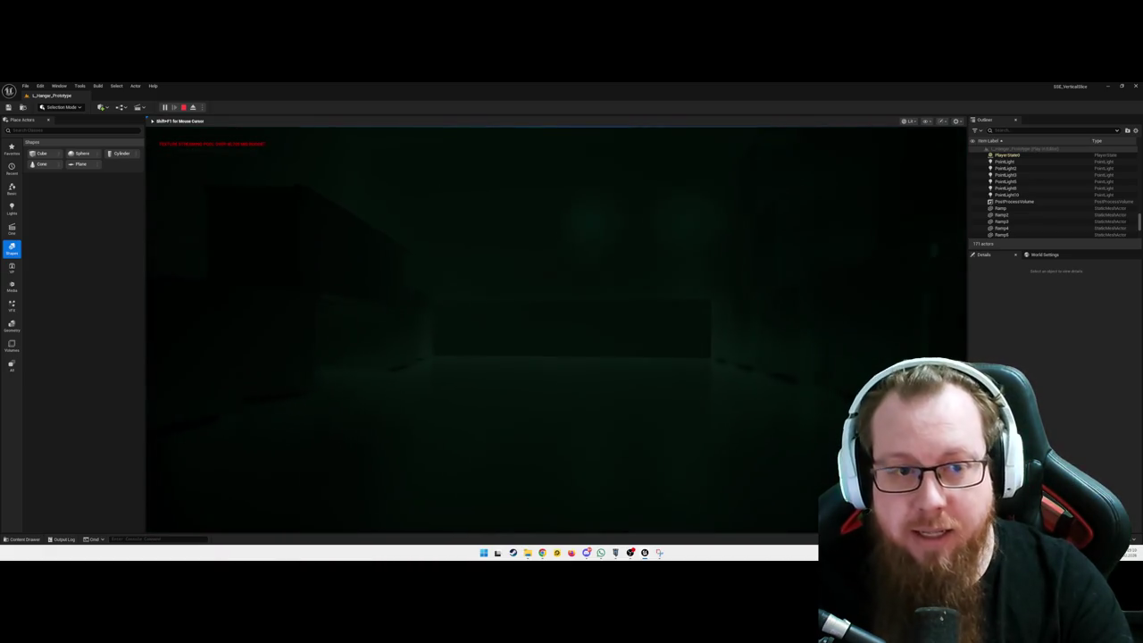
key(w)
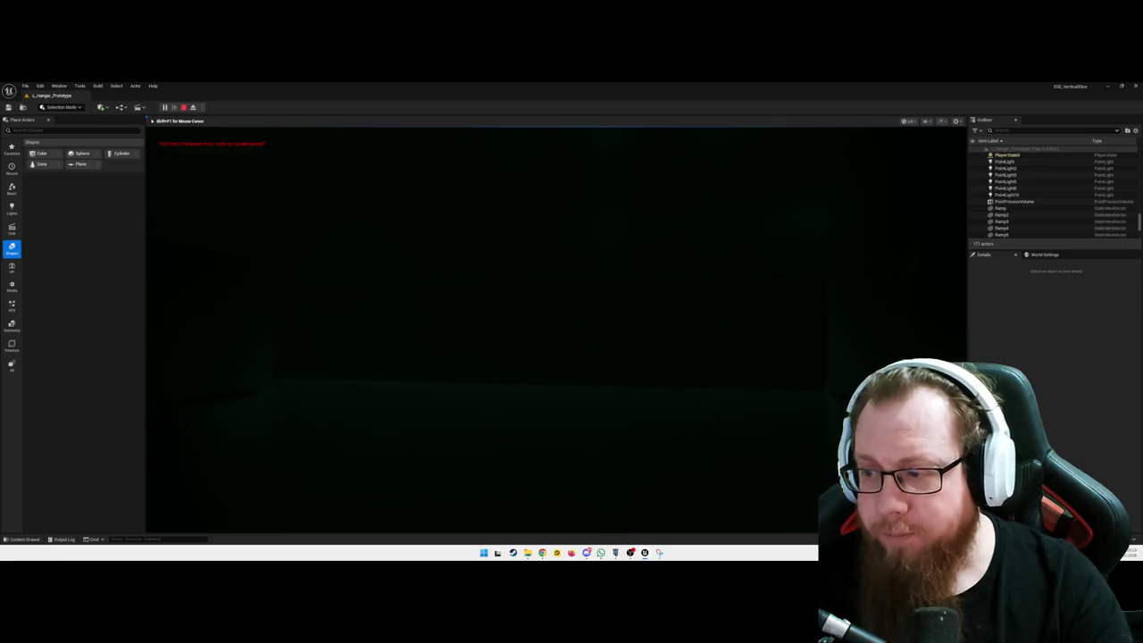
key(w)
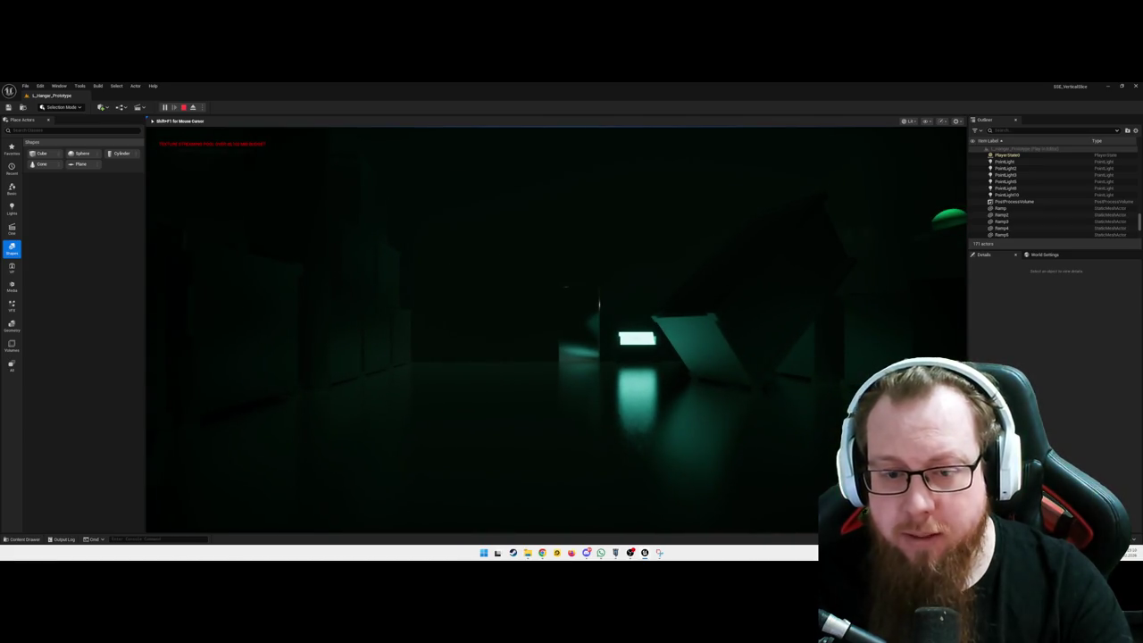
key(w)
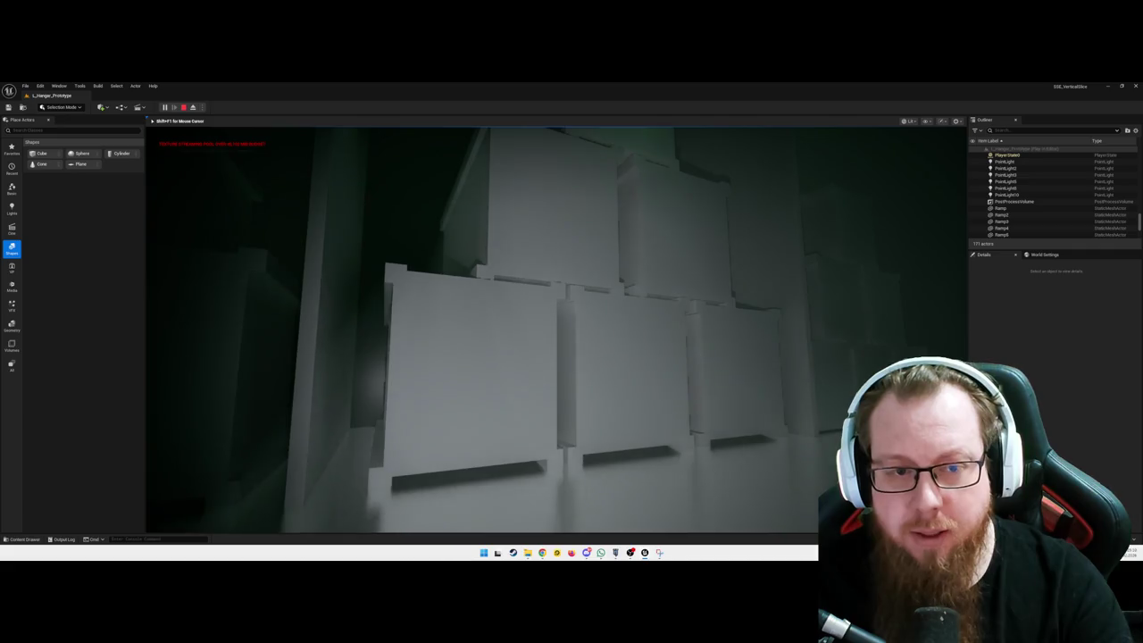
key(w)
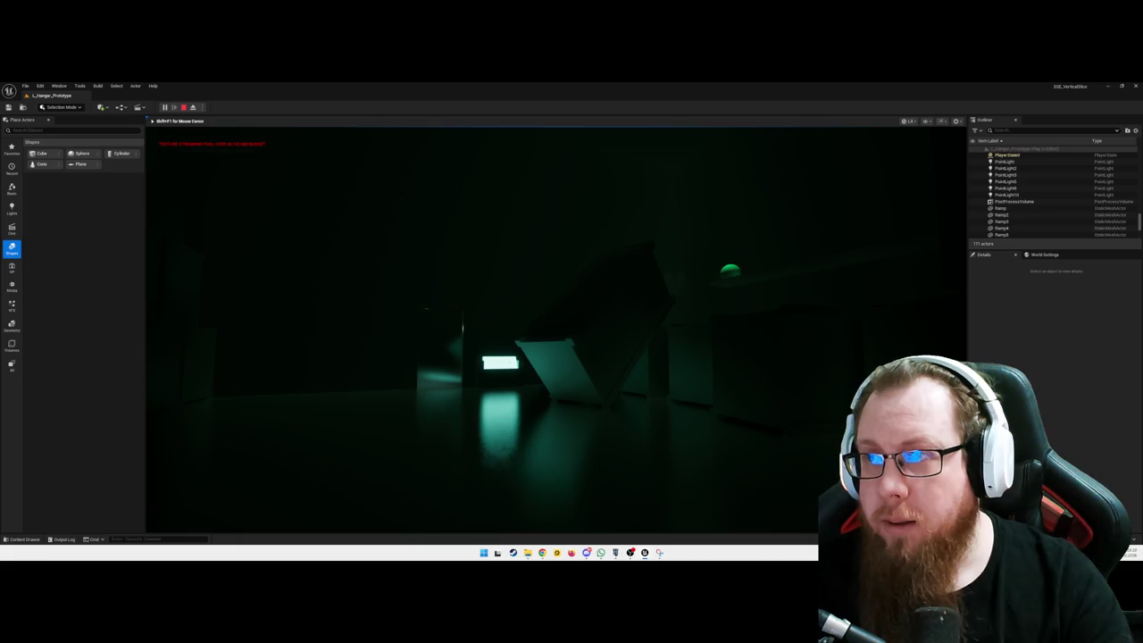
- Strafe past the ramp to the glowing panel and press E to bring systems online
key(a)
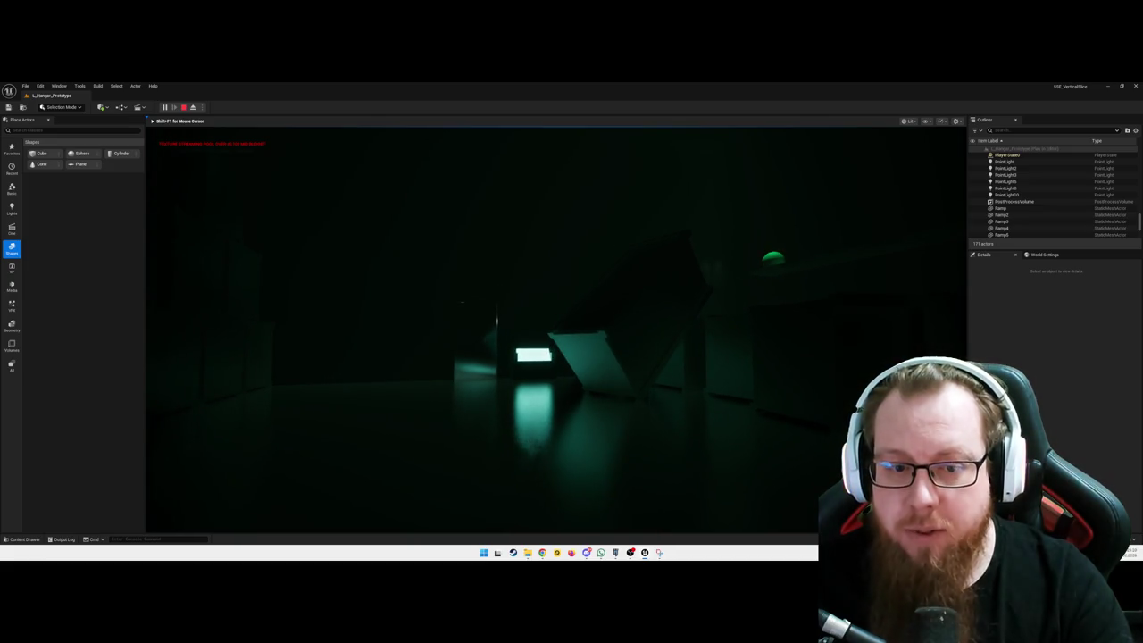
key(a)
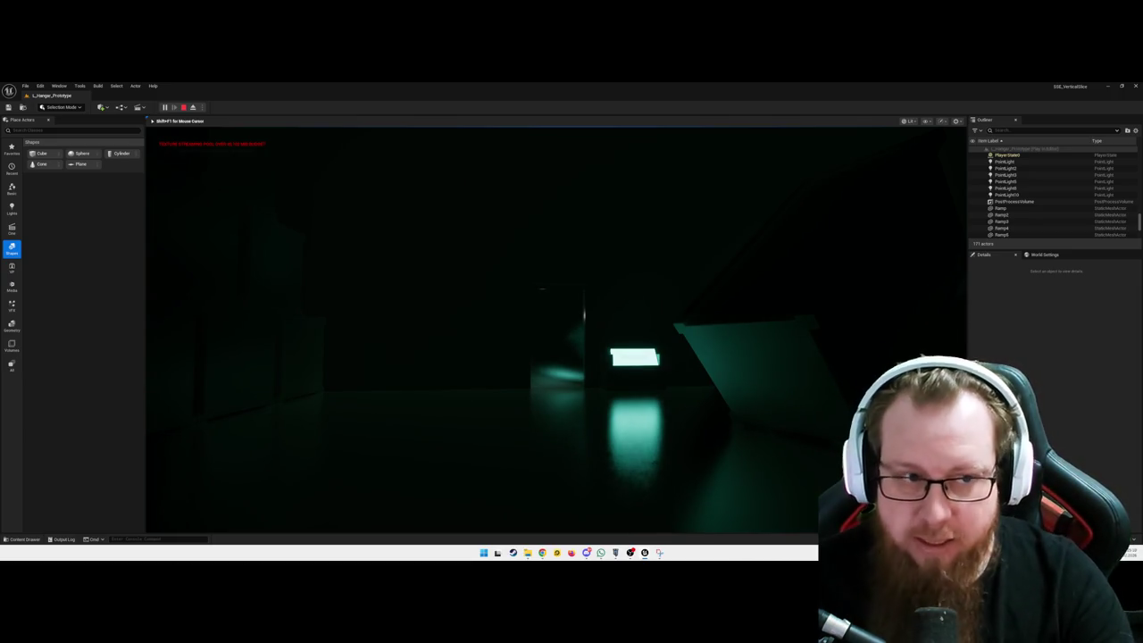
key(w)
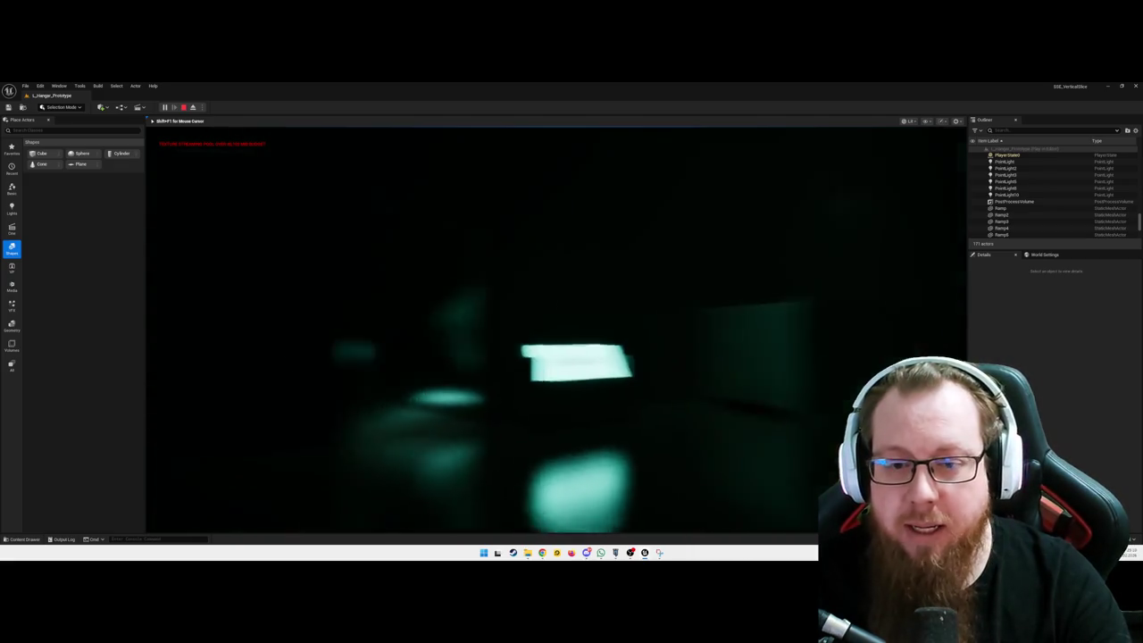
key(w)
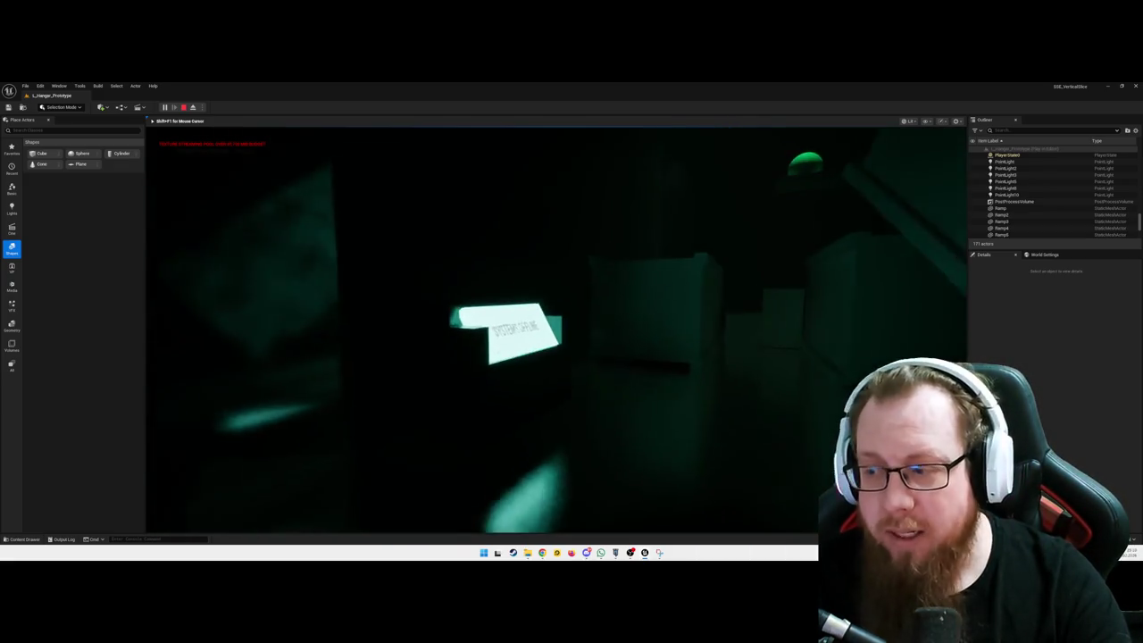
key(e)
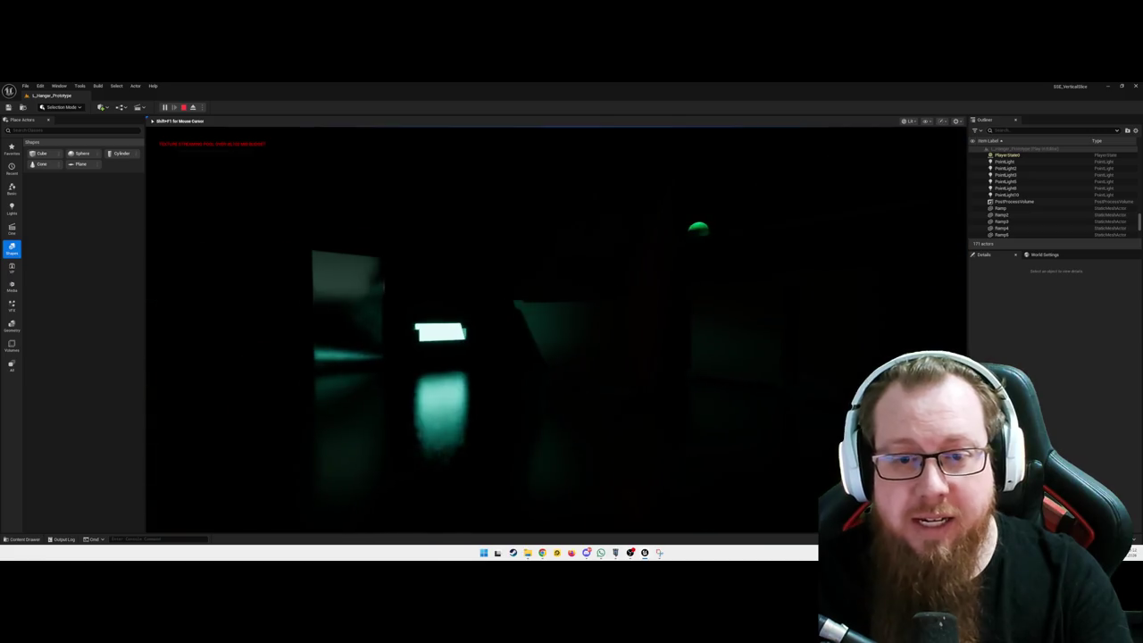
key(w)
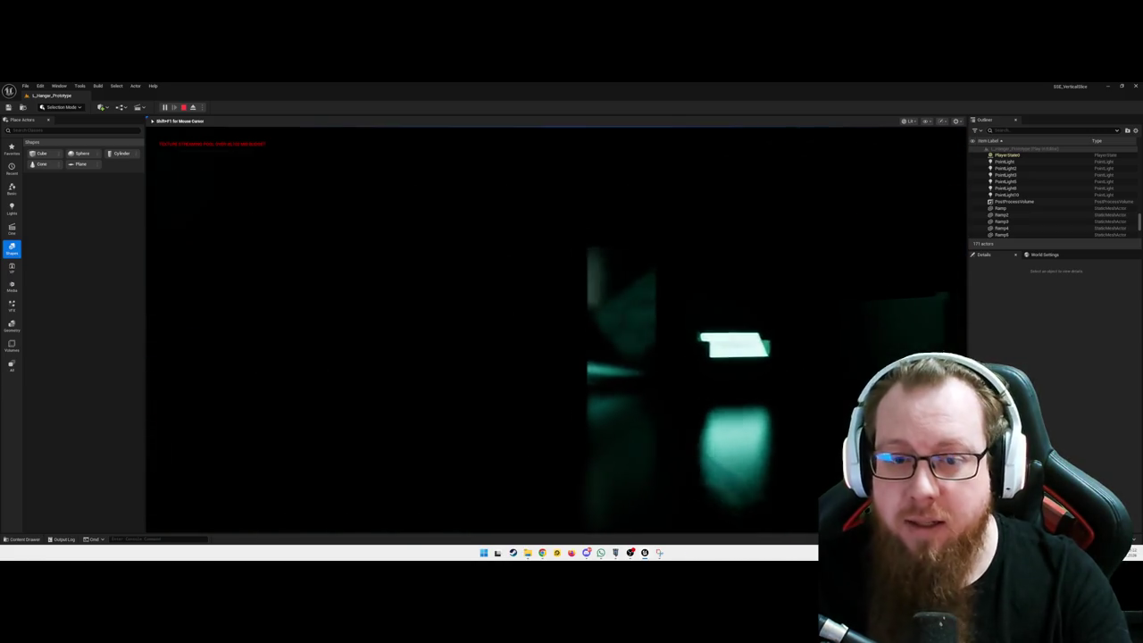